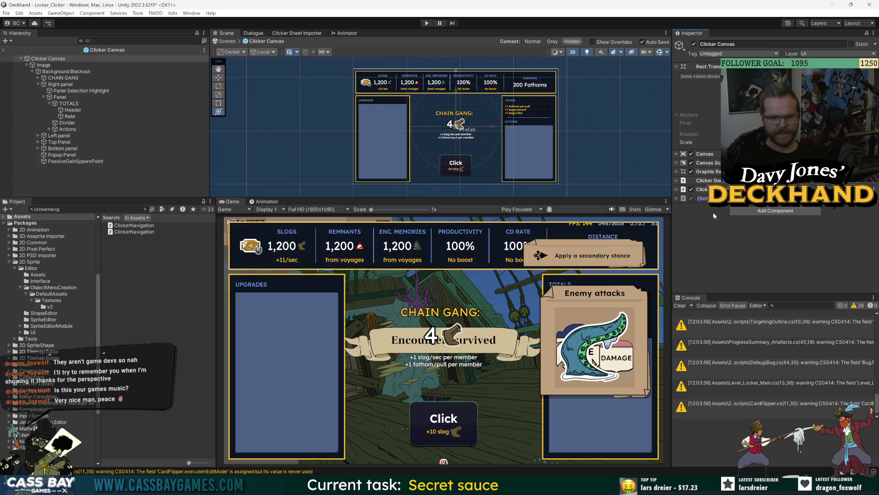
Step: Replace the Clicker Canvas's missing script with a Clicker Navigation component and add one Top Currency Groups slot
left_click(874, 197)
left_click(808, 223)
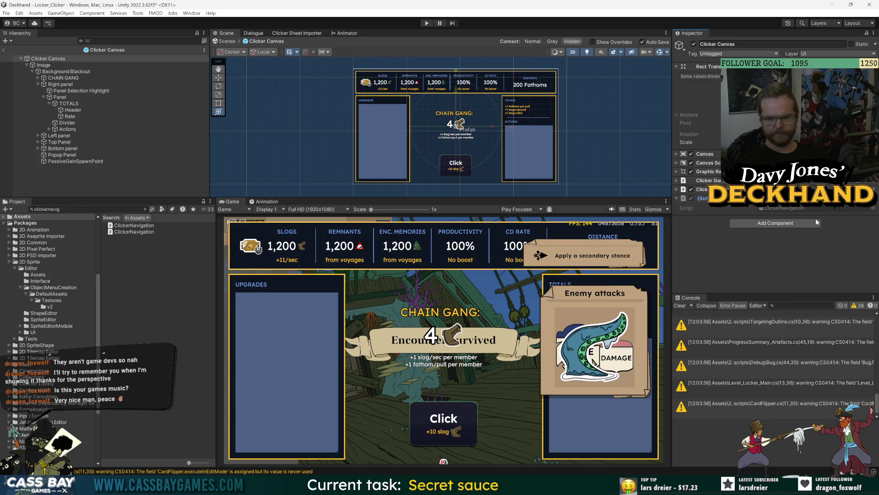
left_click(784, 210)
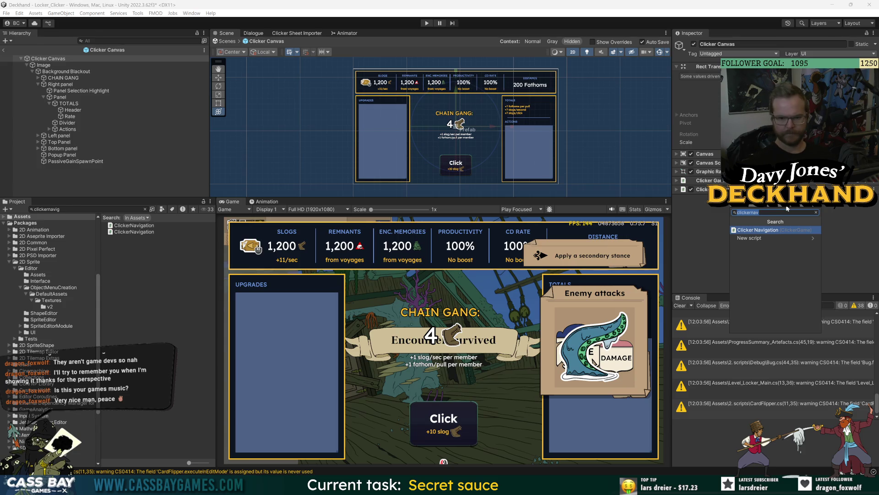
key("Return")
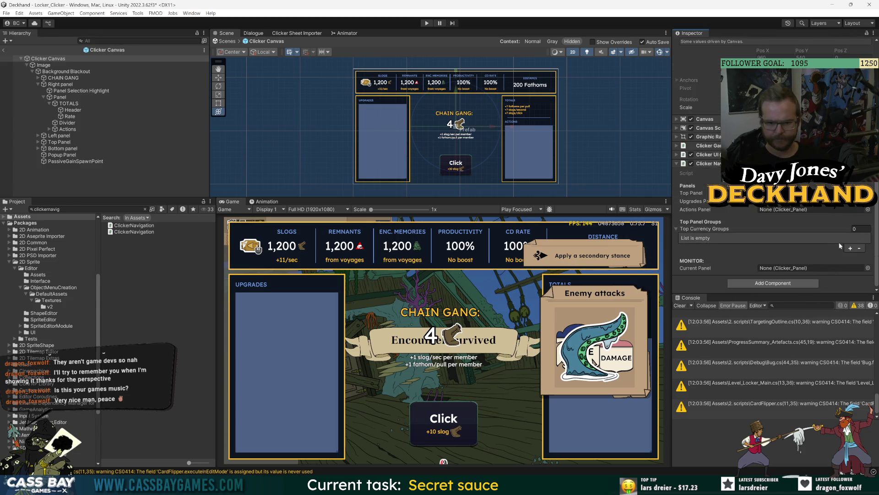
left_click(851, 248)
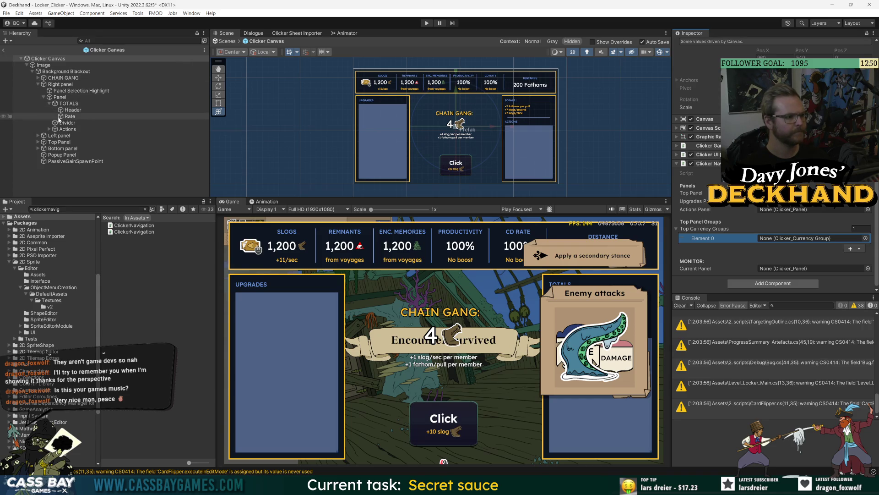
left_click_drag(40, 145, 40, 145)
Step: Assign Clicker_Currency Group, (1) and (2) to Top Currency Groups elements 0–2
left_click(38, 142)
scroll(114, 143, "down", 5)
left_click_drag(91, 84, 779, 238)
left_click(850, 249)
mouse_move(94, 97)
left_mouse_down()
mouse_move(733, 248)
mouse_move(788, 247)
left_mouse_up()
left_click(850, 258)
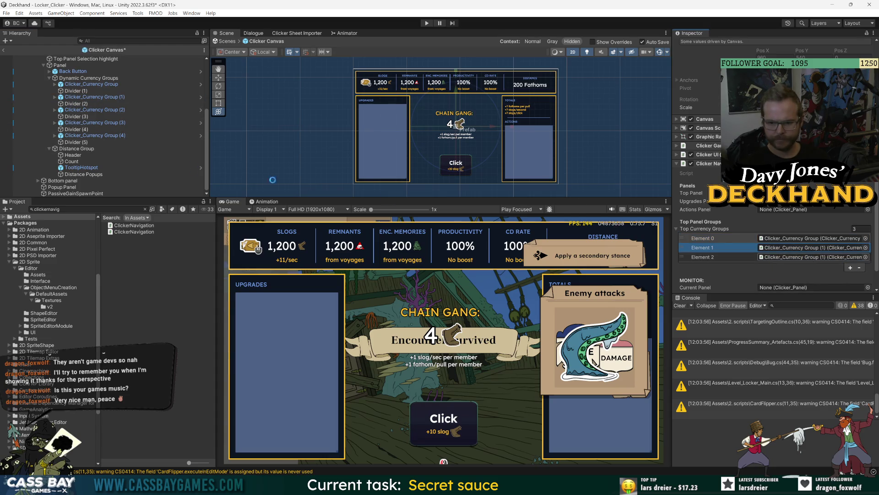
mouse_move(94, 109)
left_mouse_down()
mouse_move(714, 257)
mouse_move(788, 257)
left_mouse_up()
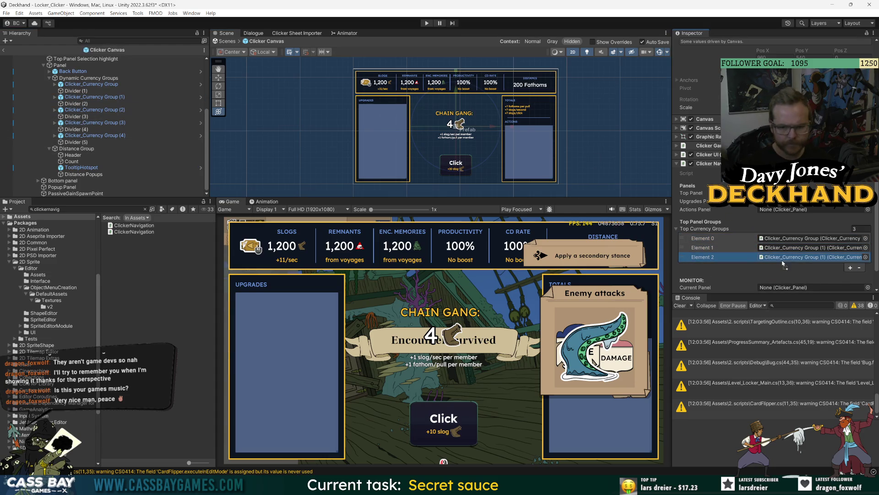
Step: Add Clicker_Currency Group (3), (4) and the Distance Group as elements 3–5
left_click(850, 268)
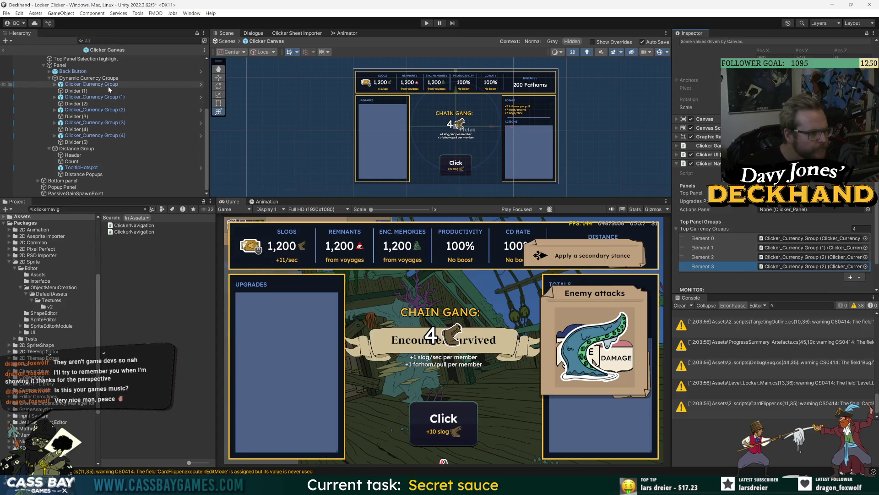
left_click_drag(118, 122, 776, 268)
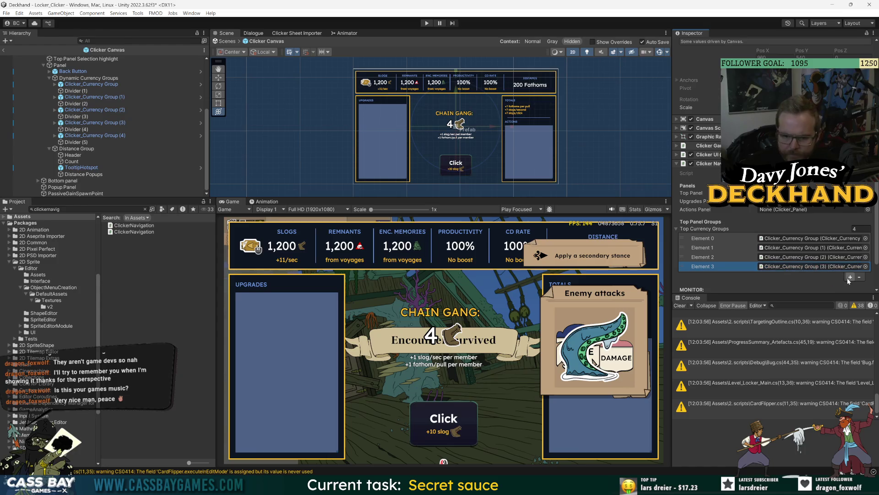
left_click(850, 277)
mouse_move(112, 136)
left_mouse_down()
mouse_move(790, 268)
mouse_move(783, 241)
left_mouse_up()
left_click(850, 248)
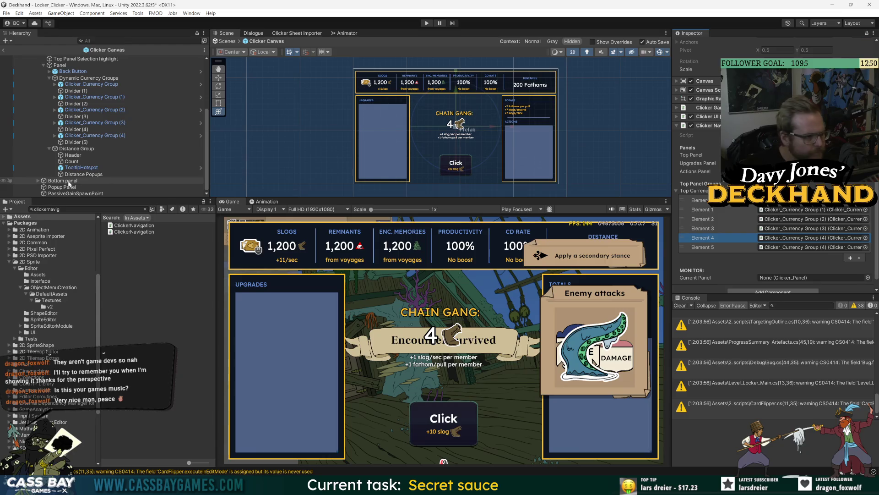
left_click_drag(73, 148, 791, 248)
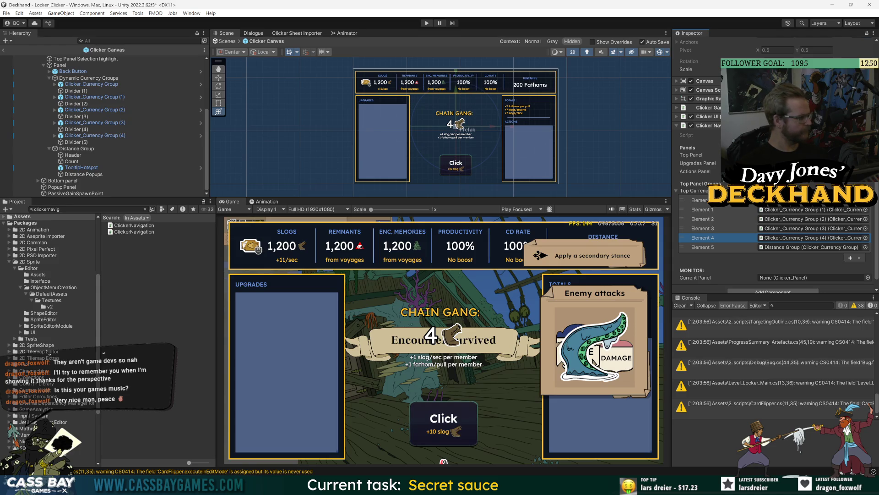
left_click(111, 85)
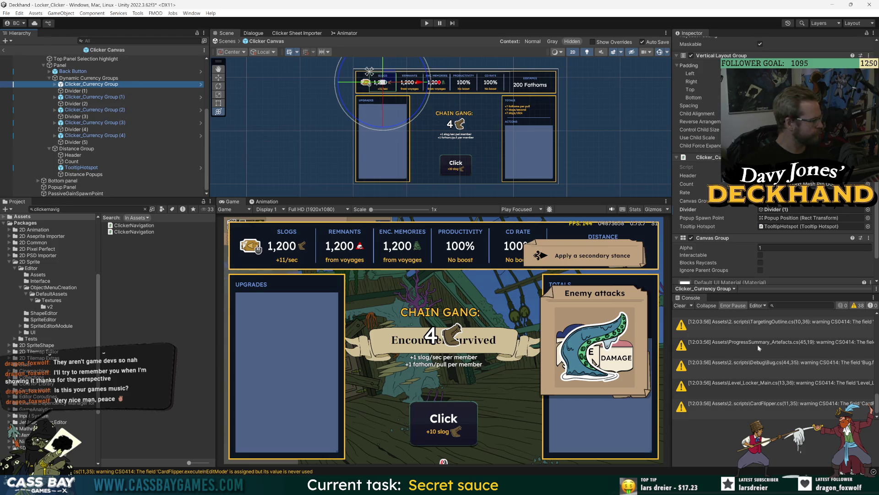
Step: Reselect Clicker Canvas and collapse the Top Panel's children in the Hierarchy
scroll(60, 141, "up", 5)
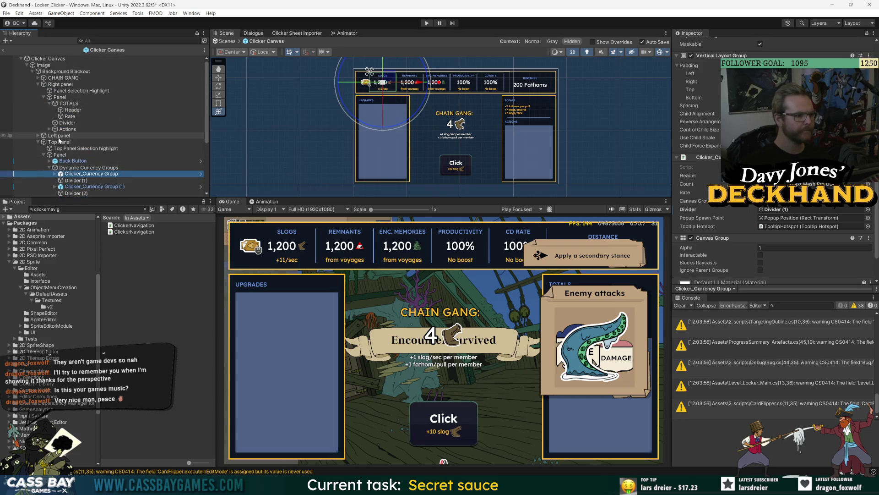
left_click(48, 58)
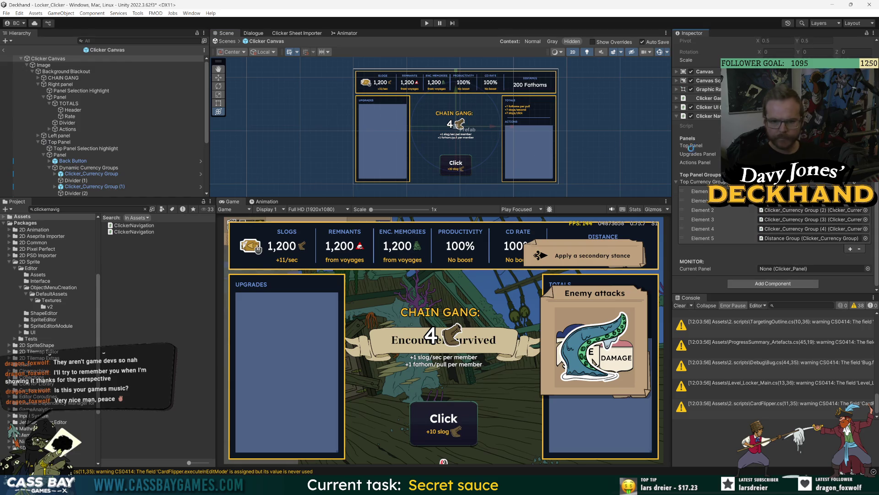
left_click(38, 142)
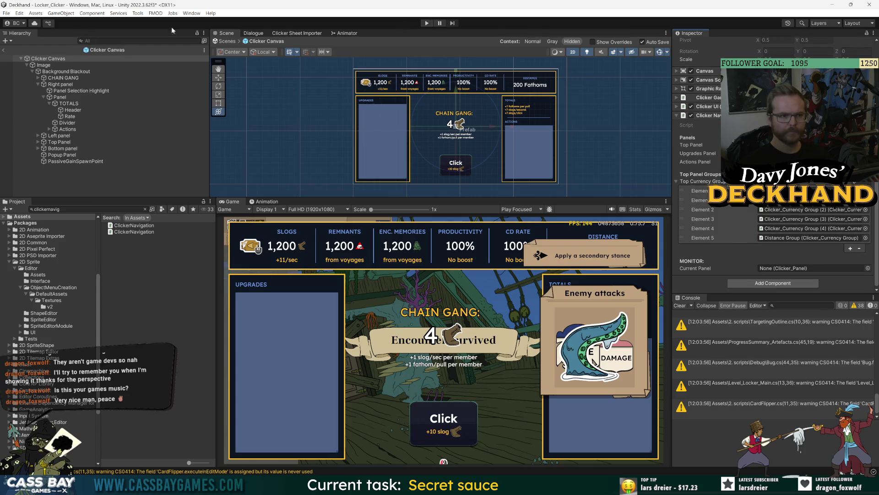
left_click(3, 49)
Step: Run the game and move the selection to the Actions panel and back with arrow keys
scroll(774, 220, "down", 1)
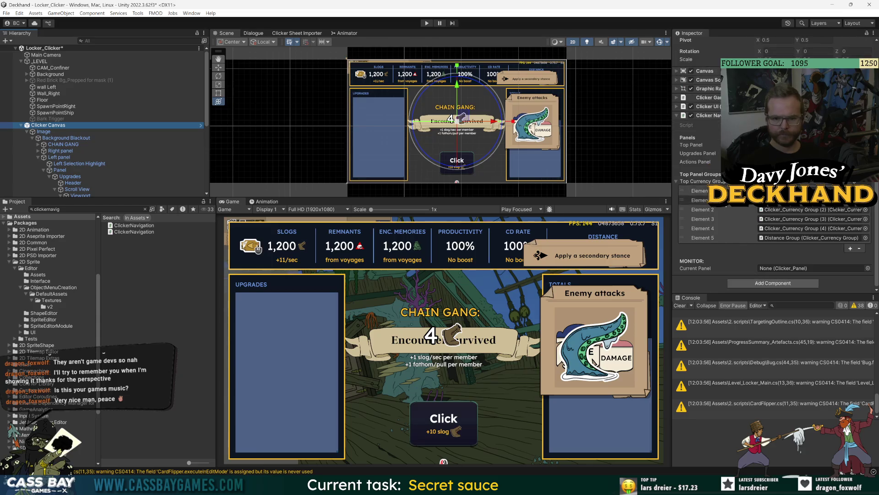
left_click(431, 23)
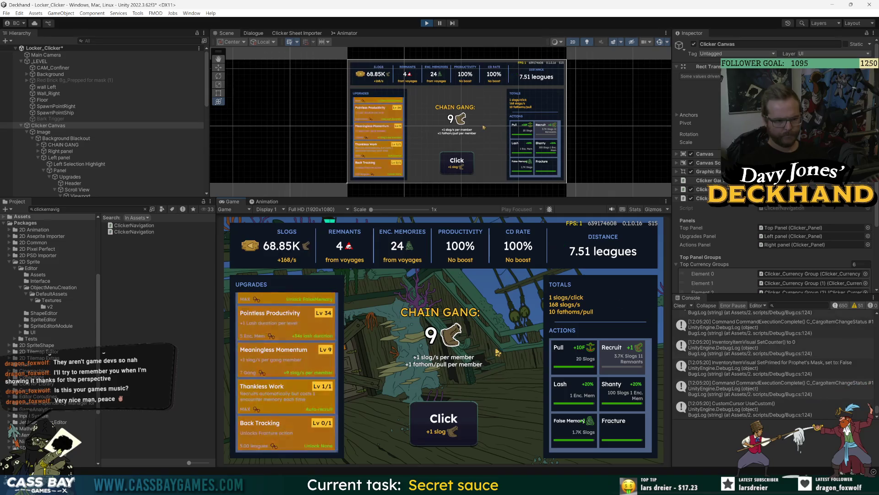
key("Right")
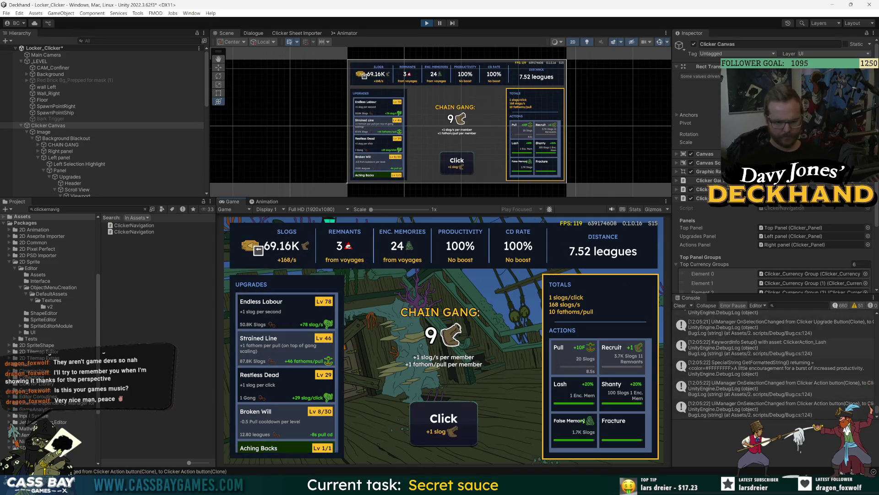
key("Left")
Step: Navigate the upgrades list with arrow keys, buying Pointless Productivity and Painful Progress levels
key("Down")
key("Down")
key("Down")
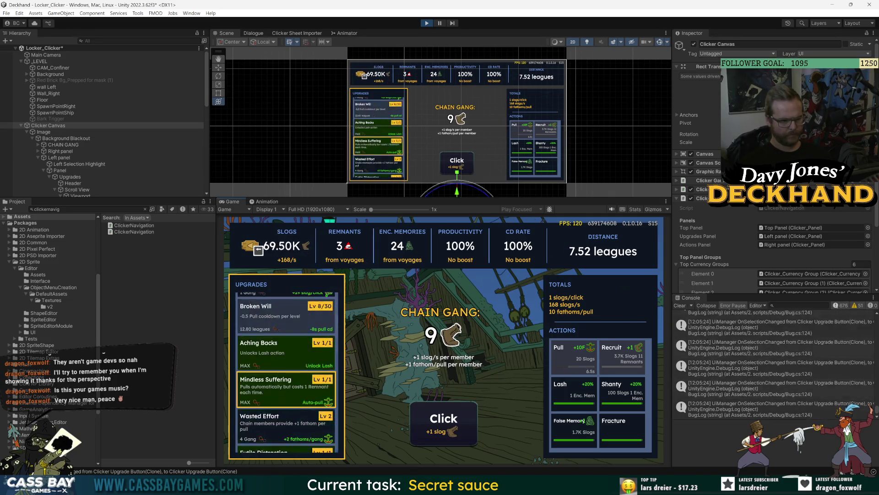
key("Down")
key("Down")
key("Down")
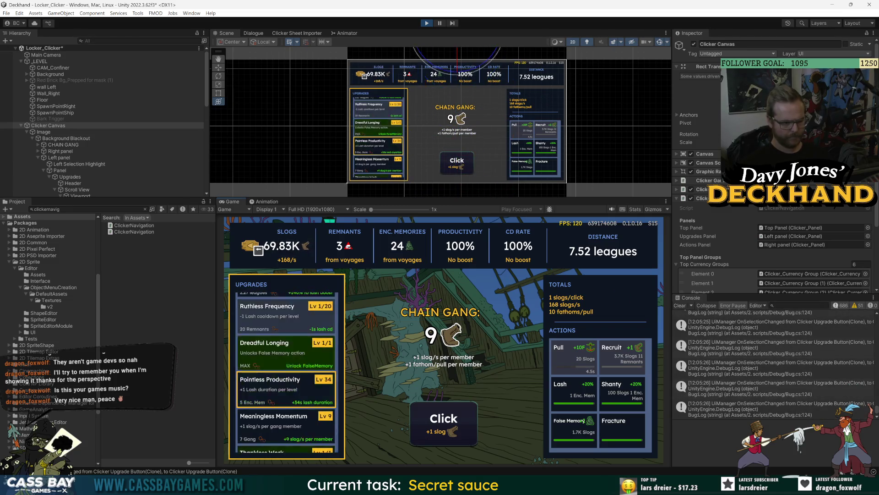
key("Up")
key("Up")
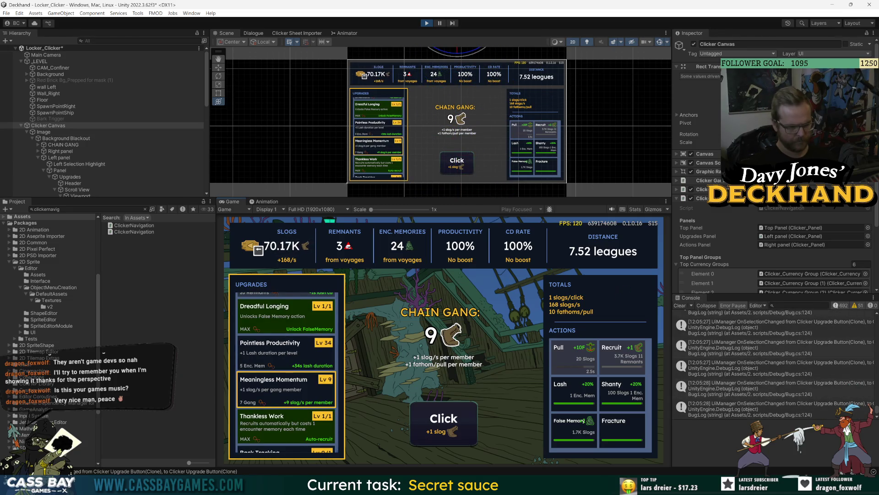
key("Up")
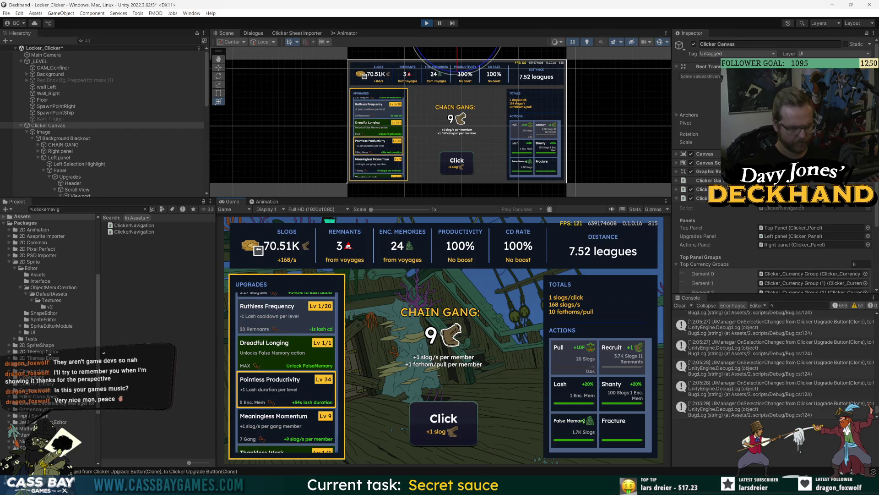
key("Return")
key("Return")
key("Return")
key("Up")
key("Up")
key("Up")
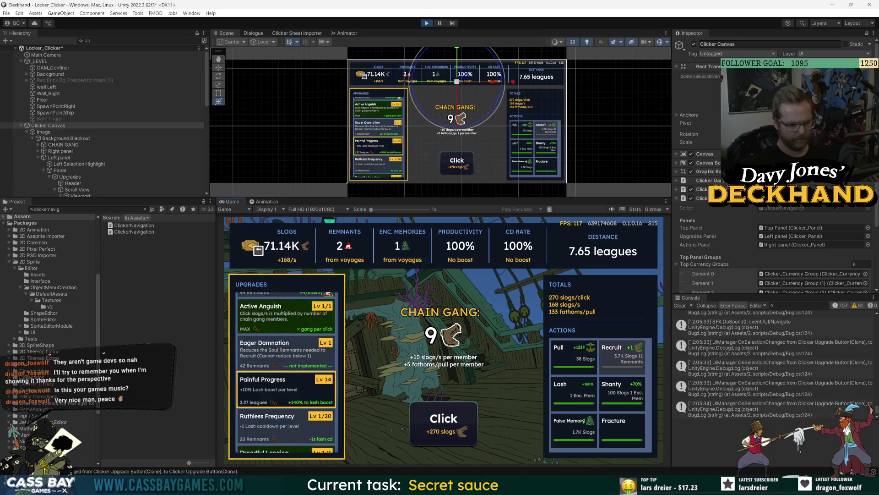
key("Return")
key("Return")
key("Down")
key("Down")
key("Up")
key("Up")
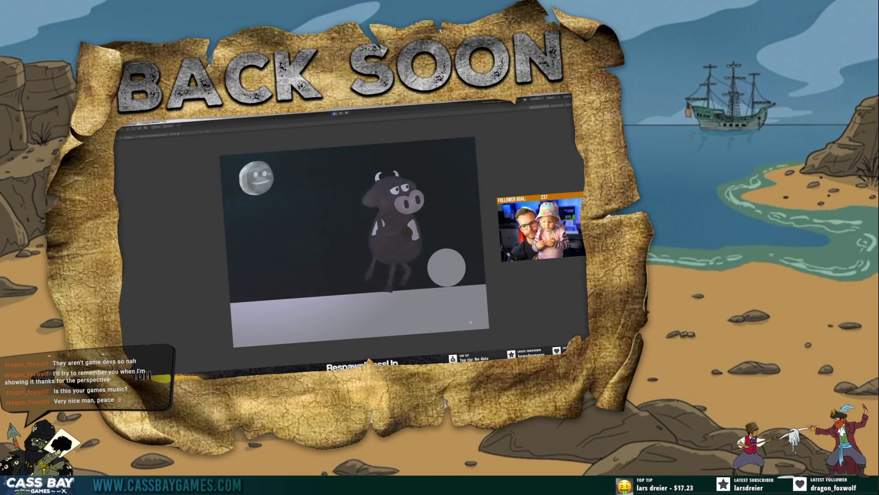
type("action b")
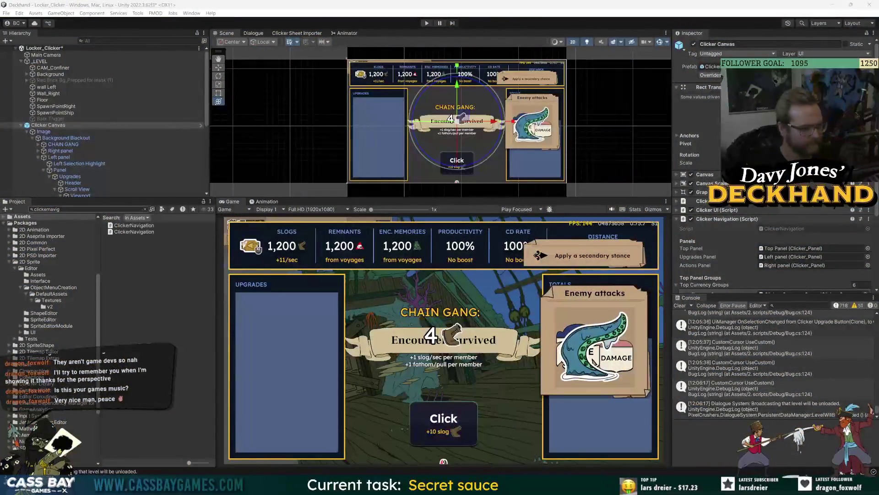
type("ut")
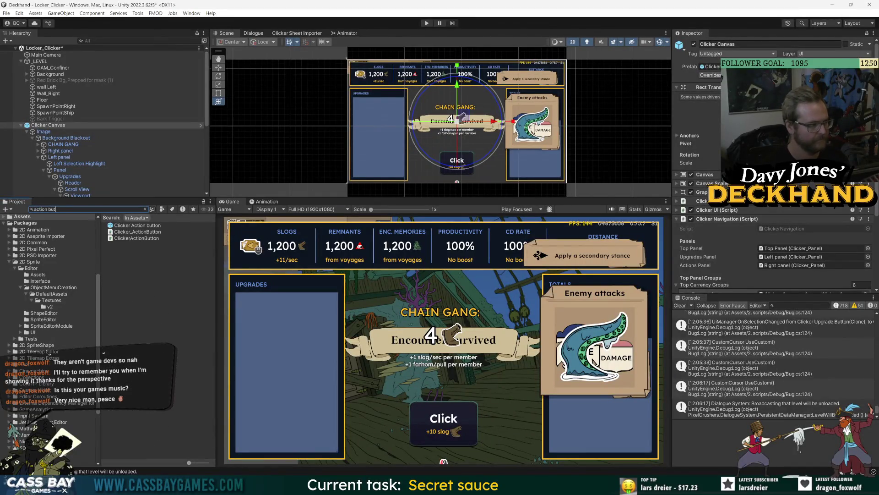
Step: Open the Clicker Action button prefab, fold its Button, Image and script components, then edit ClickerActionButton
double_click(138, 225)
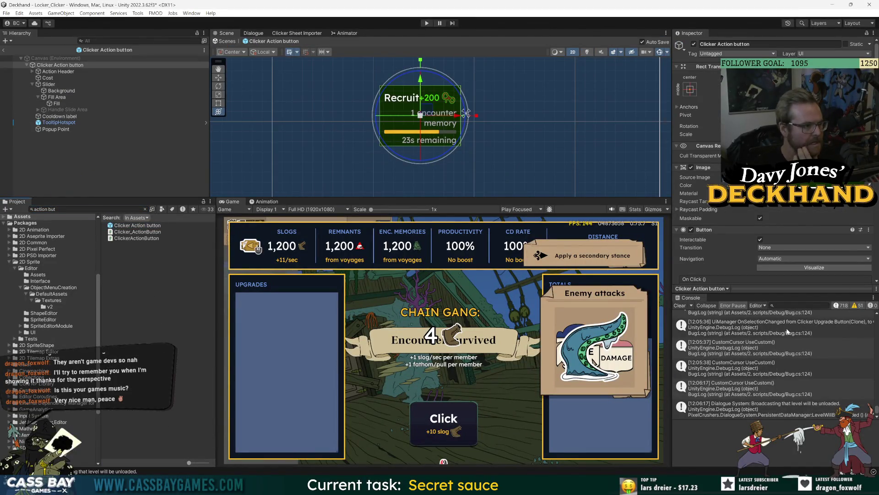
left_click(704, 230)
left_click(703, 168)
left_click(703, 185)
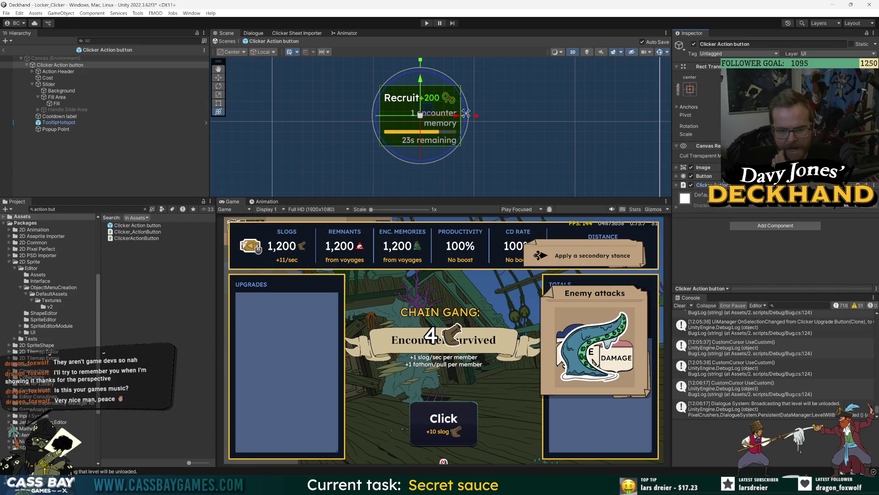
double_click(137, 238)
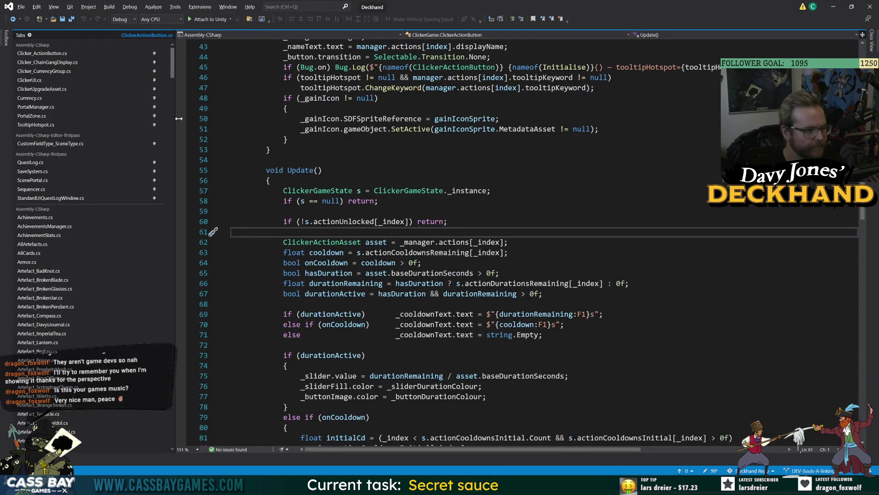
Step: Review Clicker_Panel.cs and the fully commented-out Clicker_ActionButton.cs before returning to Unity
mouse_move(178, 73)
left_mouse_down()
mouse_move(158, 275)
mouse_move(185, 146)
left_mouse_up()
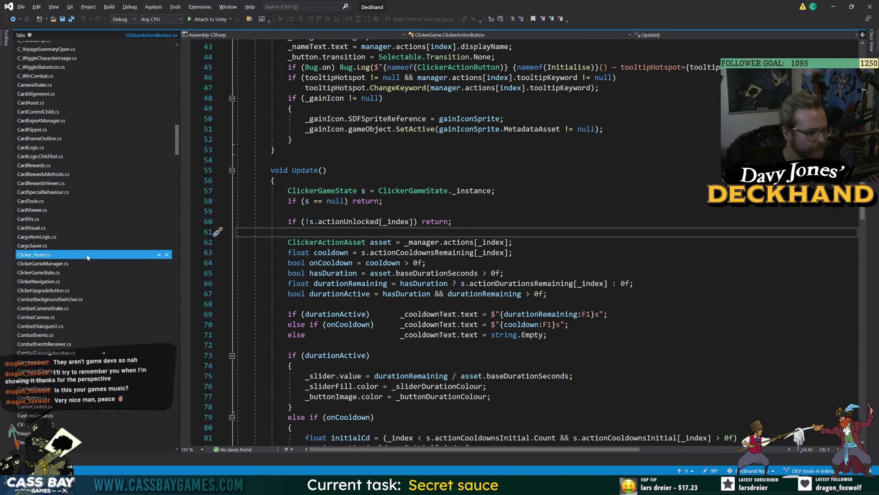
left_click(160, 255)
left_click(37, 82)
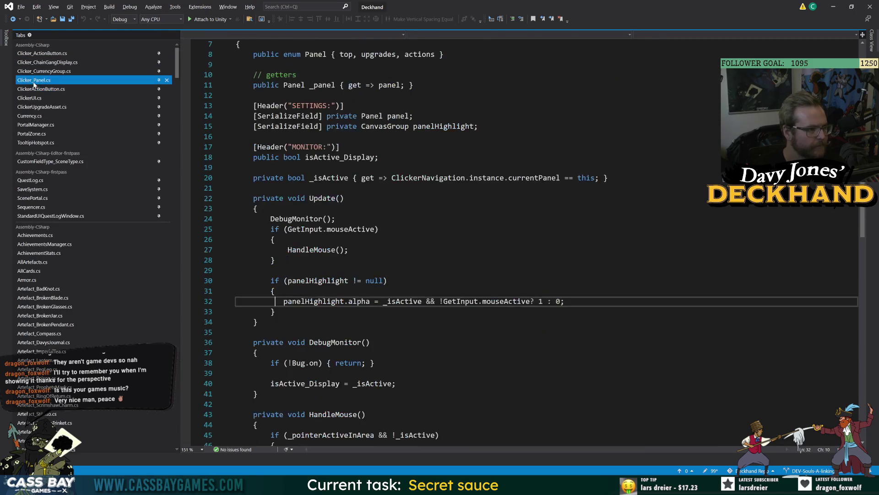
left_click(37, 53)
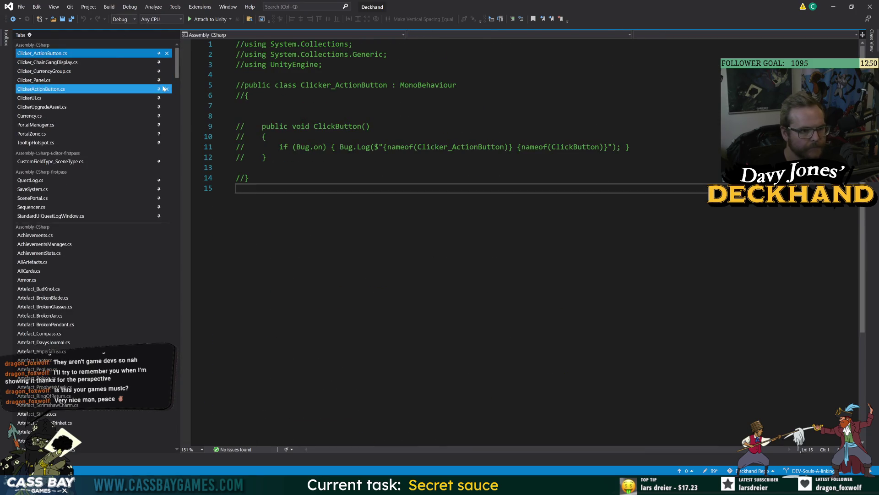
key("alt+Tab")
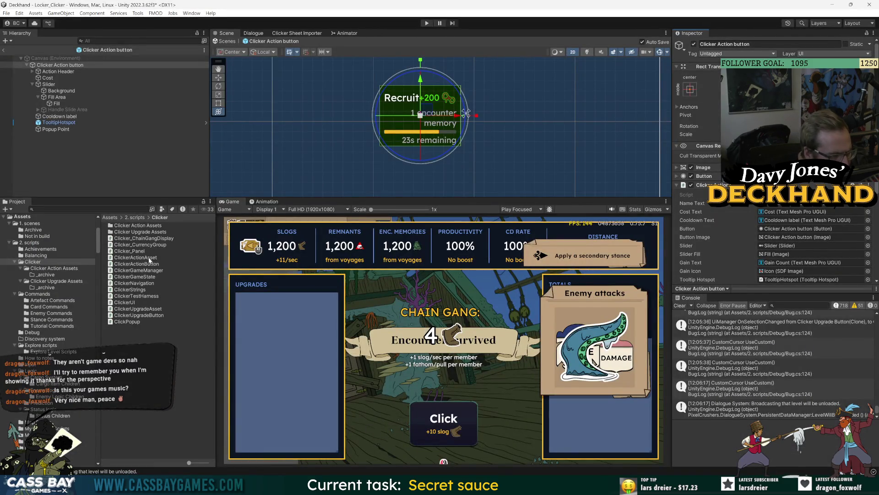
Step: Find Clicker_ActionButton in the Project, delete it with confirmation, and return to Visual Studio after recompiling
left_click(136, 264)
left_click(124, 209)
type("ker_ac")
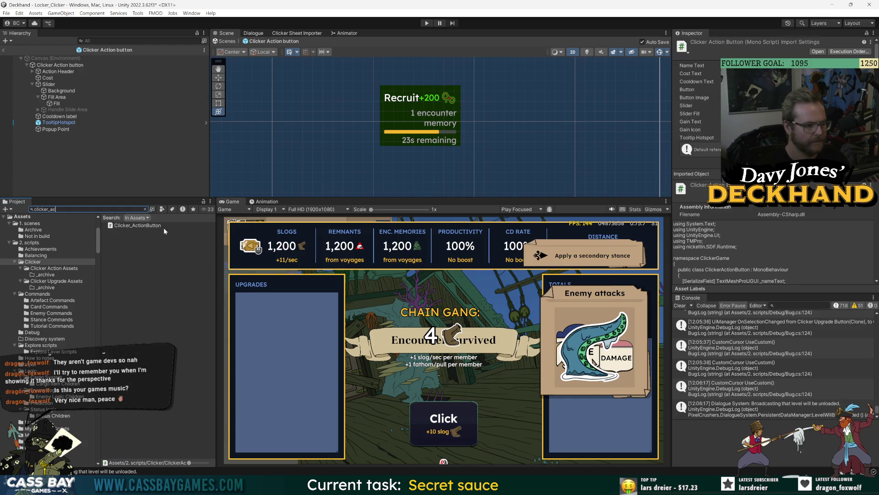
left_click(156, 225)
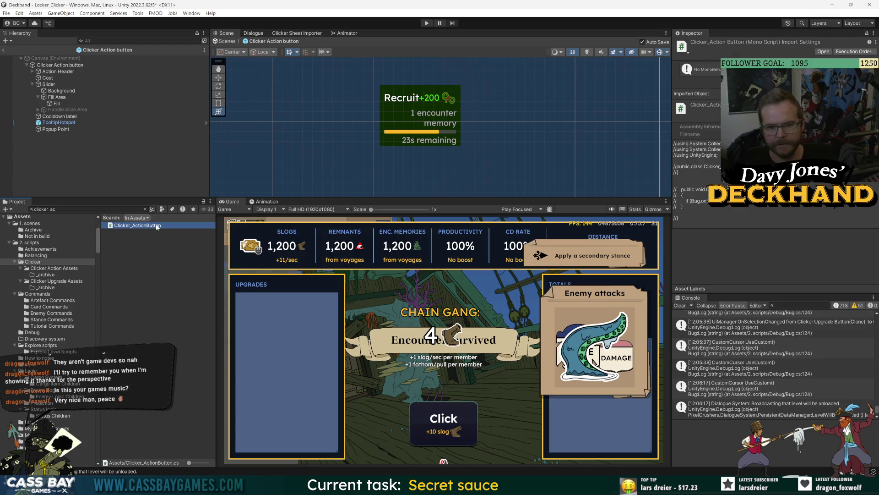
key("Delete")
key("Return")
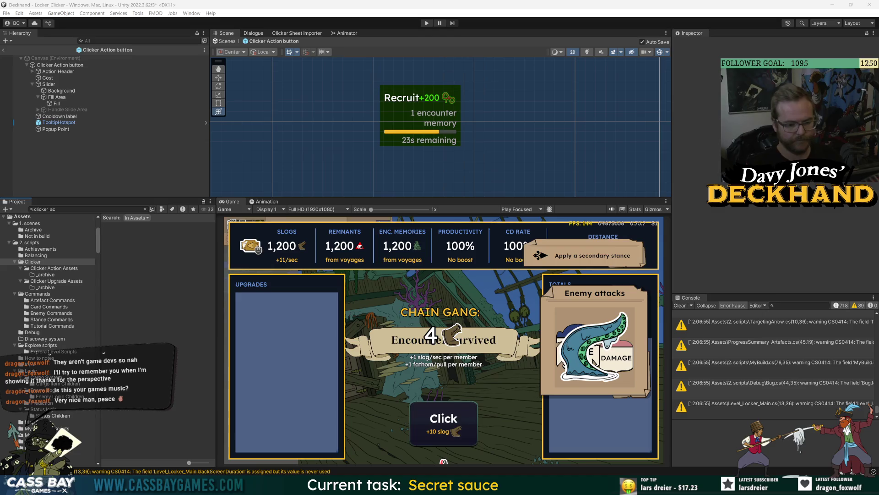
key("alt+Tab")
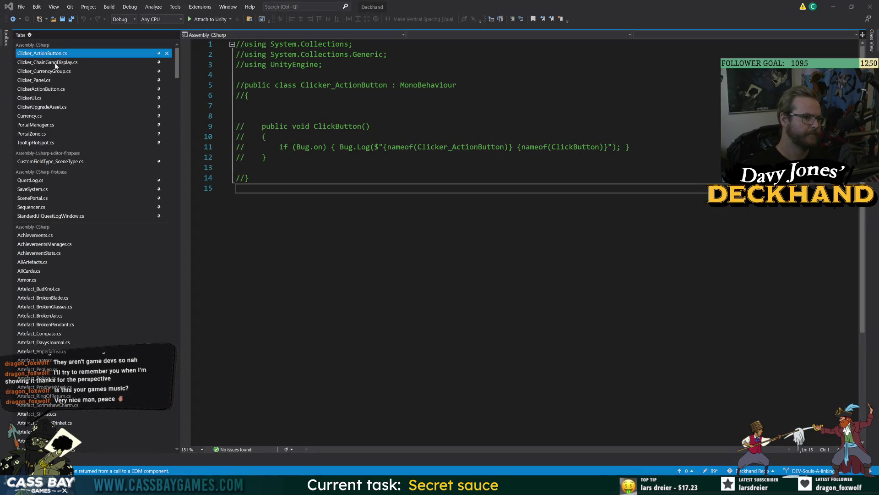
Step: Close the Clicker_ActionButton.cs tab and look through ClickerUpgradeAsset.cs and PortalManager.cs
left_click(167, 53)
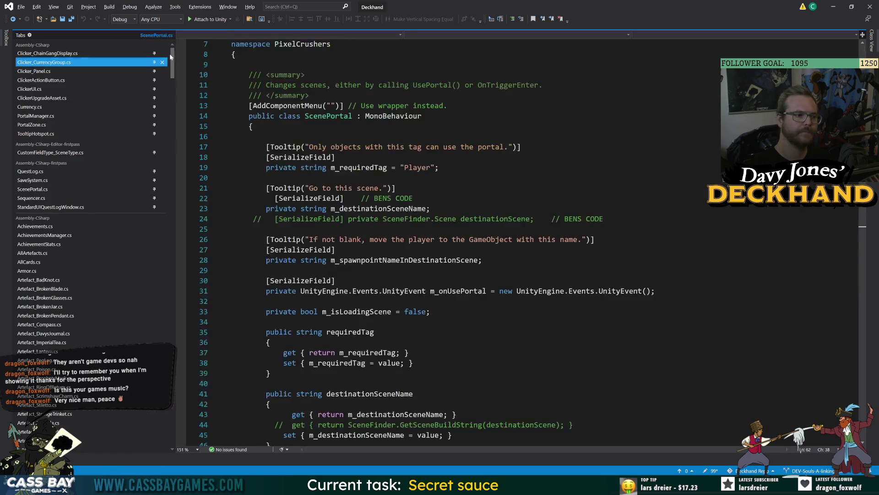
left_click(48, 62)
left_click(51, 80)
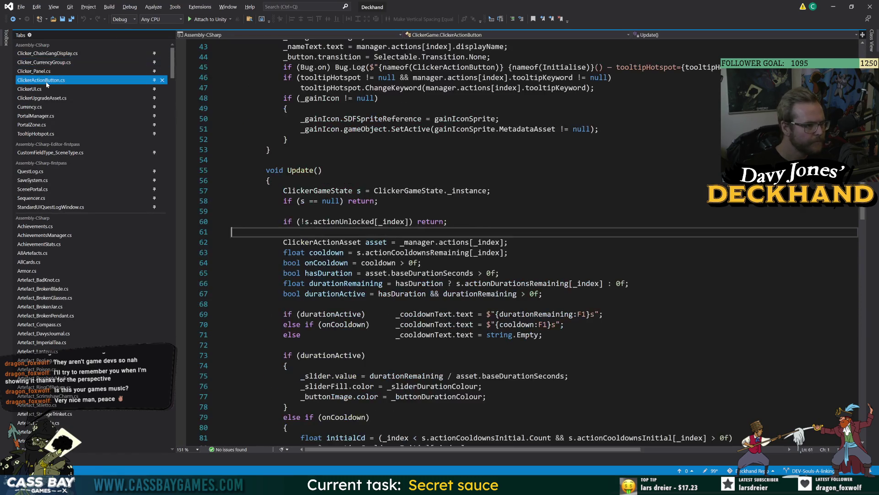
left_click(51, 97)
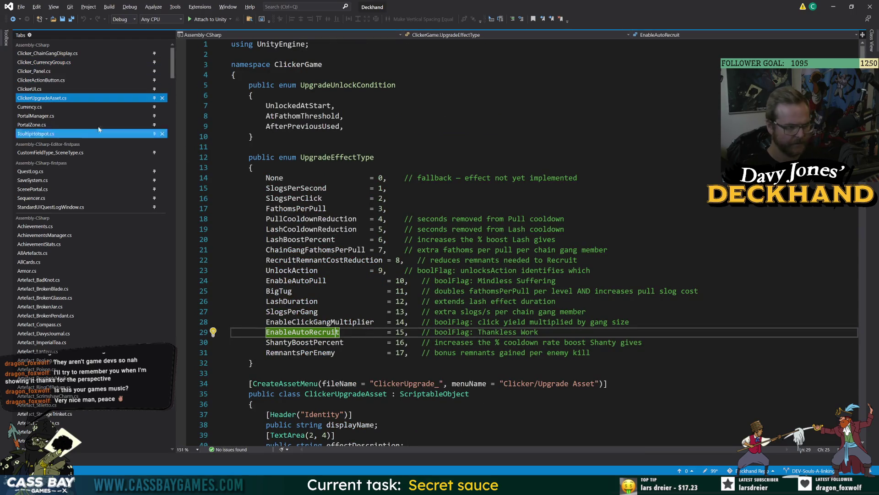
left_click(51, 116)
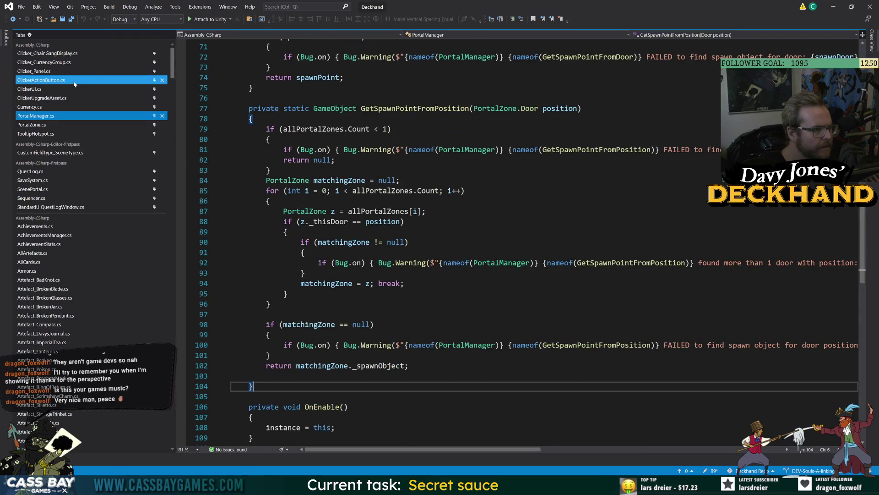
Step: Search Unity's assets for 'upgra' and open ClickerUpgradeButton in Visual Studio
key("alt+Tab")
type("upgra")
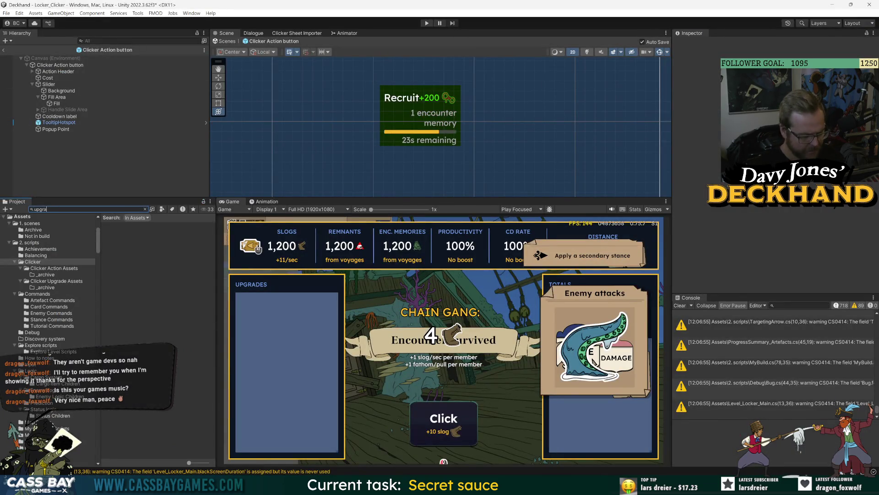
double_click(132, 257)
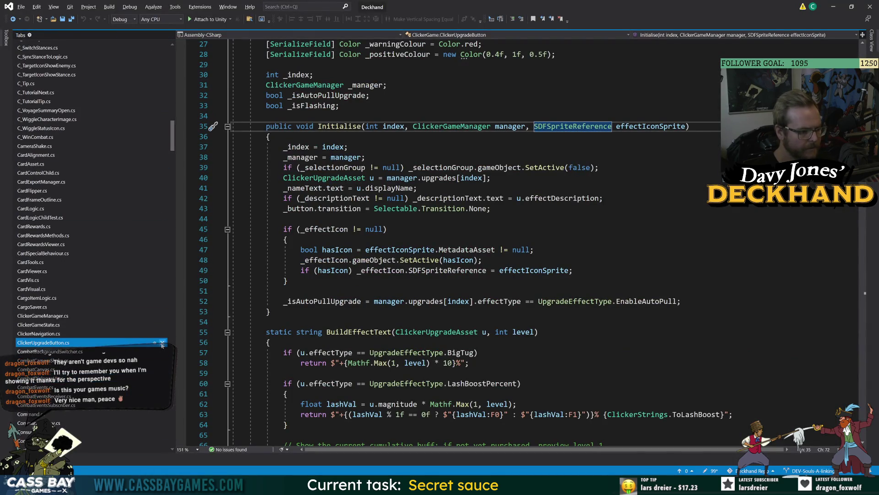
Step: Collapse Initialise and BuildEffectText in ClickerUpgradeButton and select the _selectionGroup field line
left_click(227, 127)
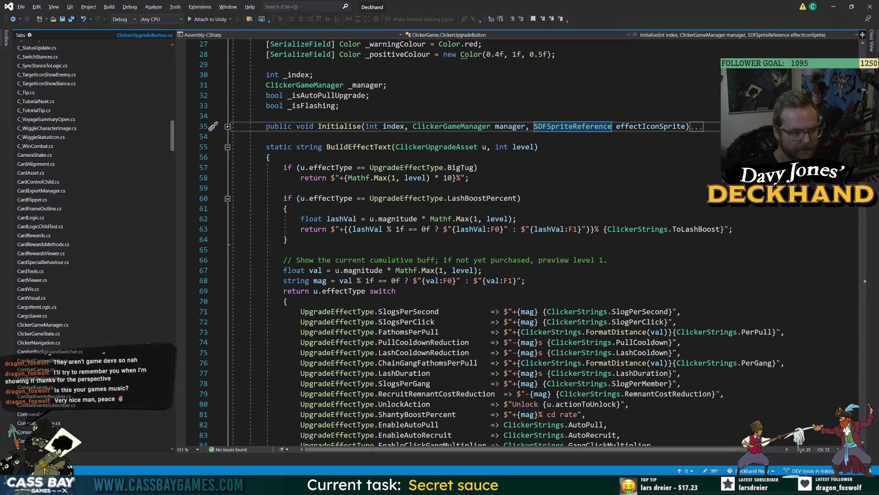
left_click(228, 147)
scroll(228, 147, "up", 7)
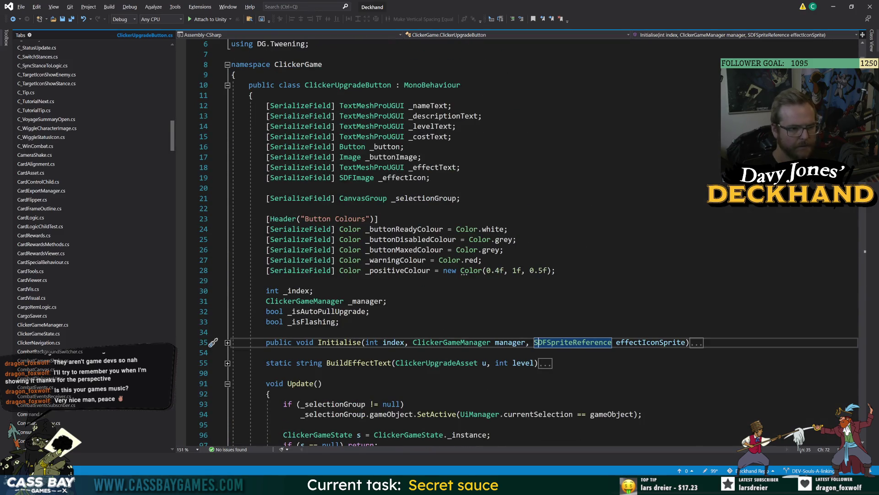
left_click(460, 198)
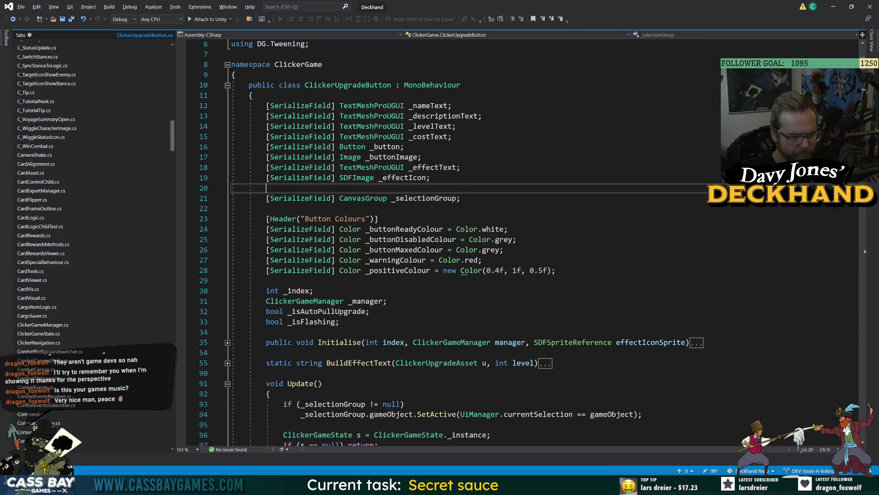
left_click(257, 198, "shift")
left_click_drag(173, 143, 173, 70)
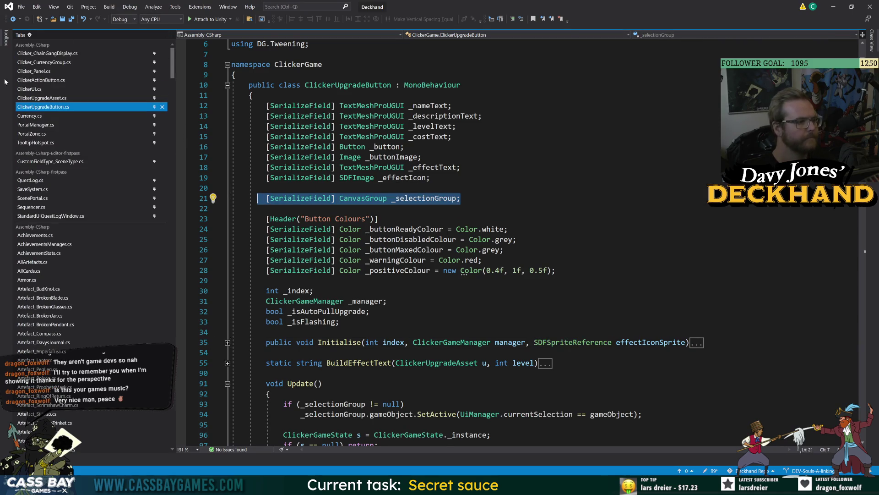
Step: Paste the serialized CanvasGroup _selectionGroup field above tooltipHotspot in ClickerActionButton.cs and tidy the line
left_click(41, 80)
scroll(458, 243, "up", 10)
left_click(508, 250)
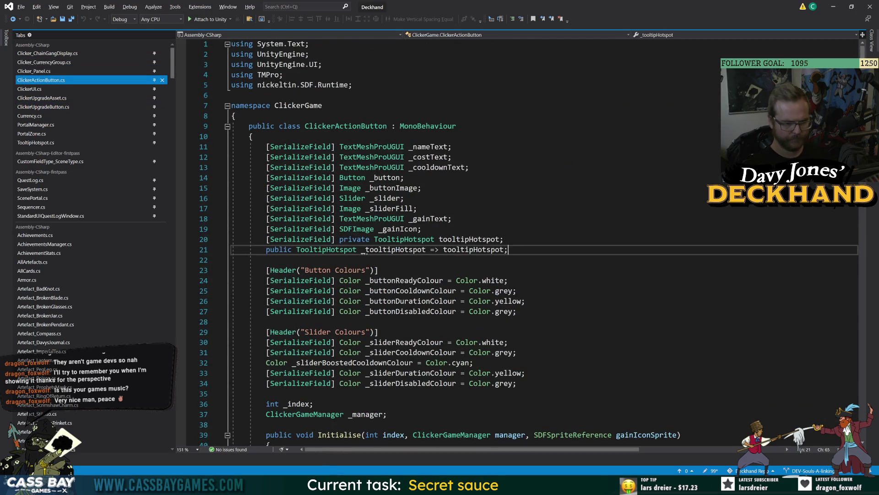
key("Up")
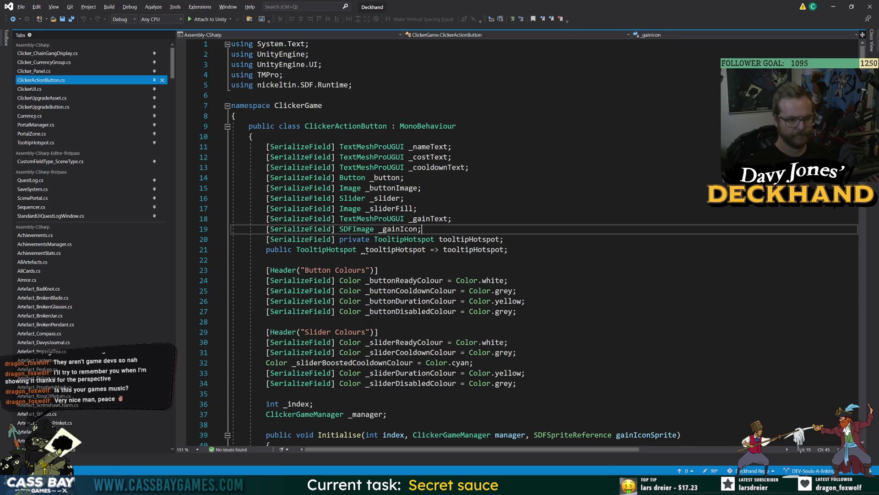
type("[SerializeField] CanvasGroup _selectionGroup;")
key("Left")
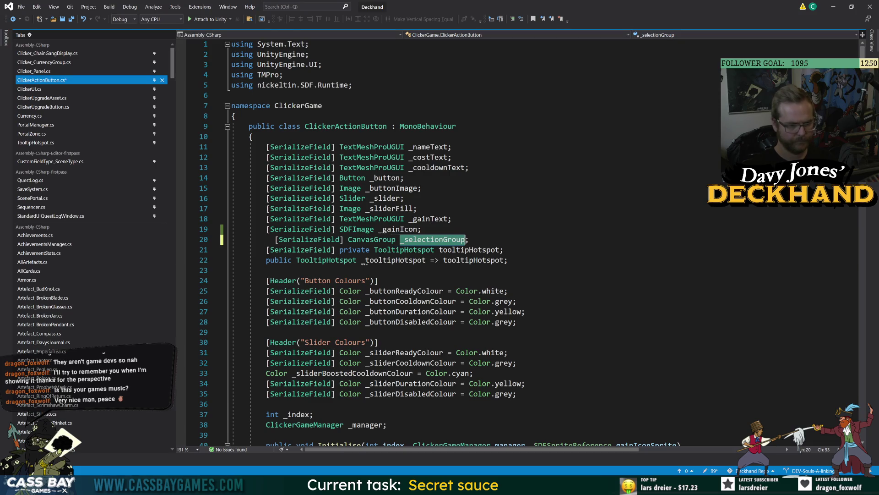
key("End")
key("shift+Home")
key("BackSpace")
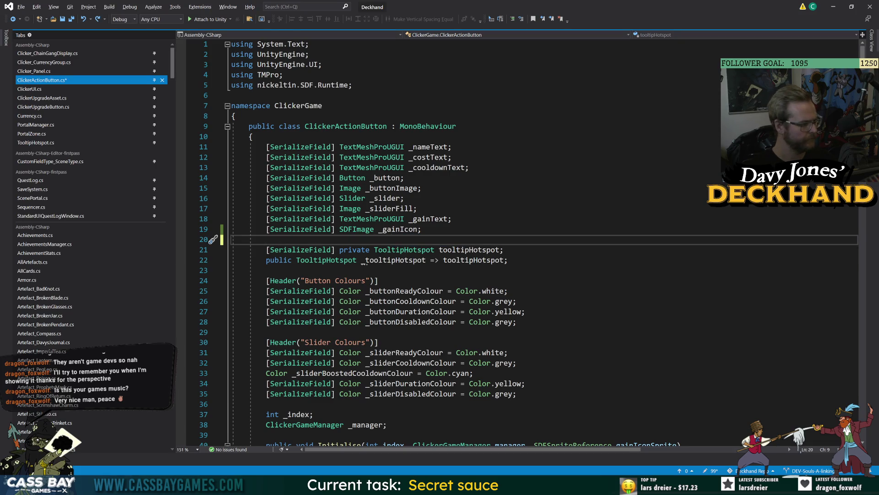
key("alt+Tab")
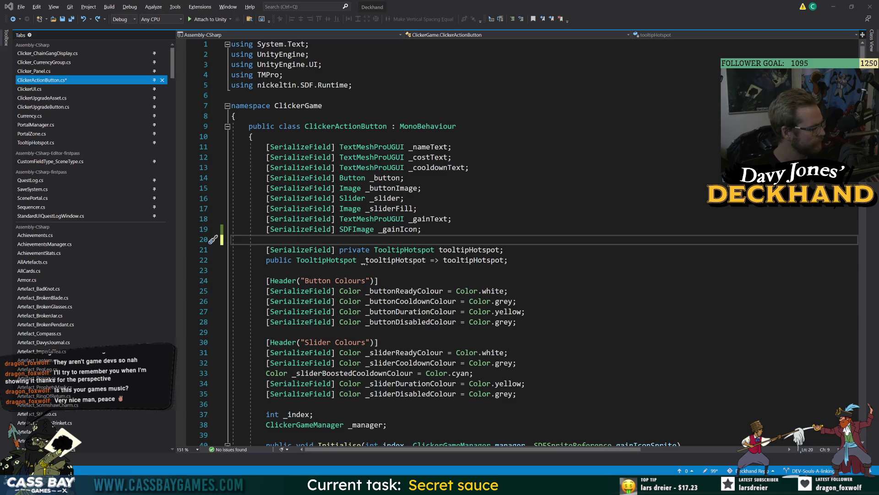
key("alt+Tab")
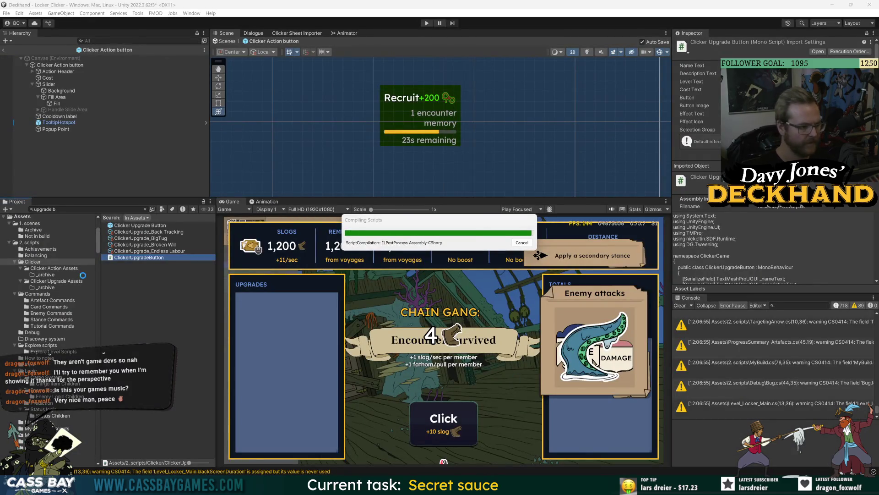
Step: Search the Project for 'action but' and open the Clicker Action button prefab
double_click(137, 226)
left_click(87, 209)
type("ac")
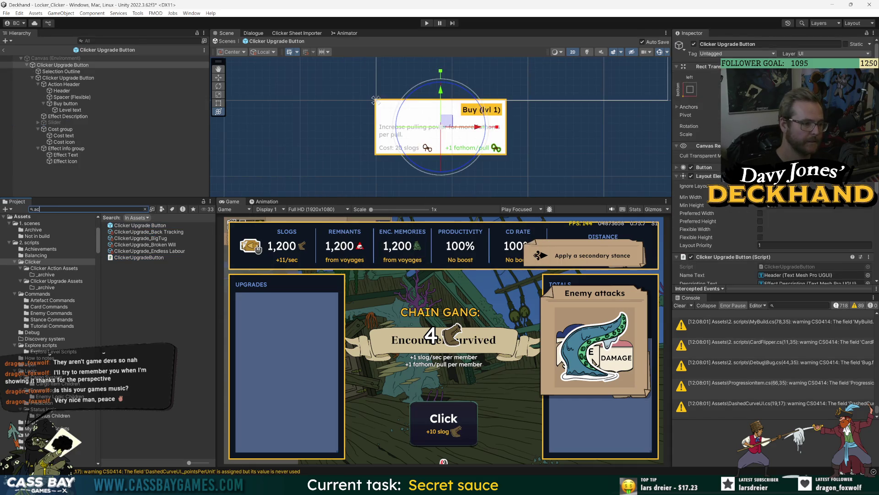
type("tion but")
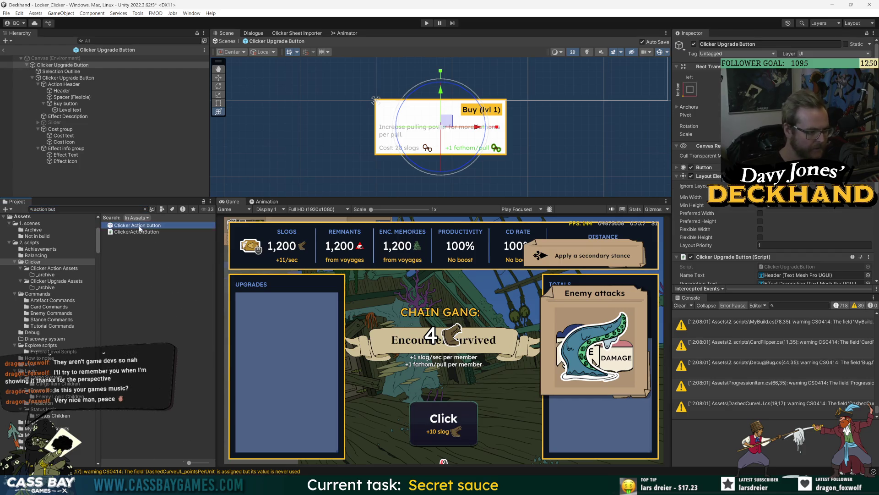
double_click(137, 225)
Step: Duplicate the Clicker Action button object and delete the old child objects
left_click(116, 91)
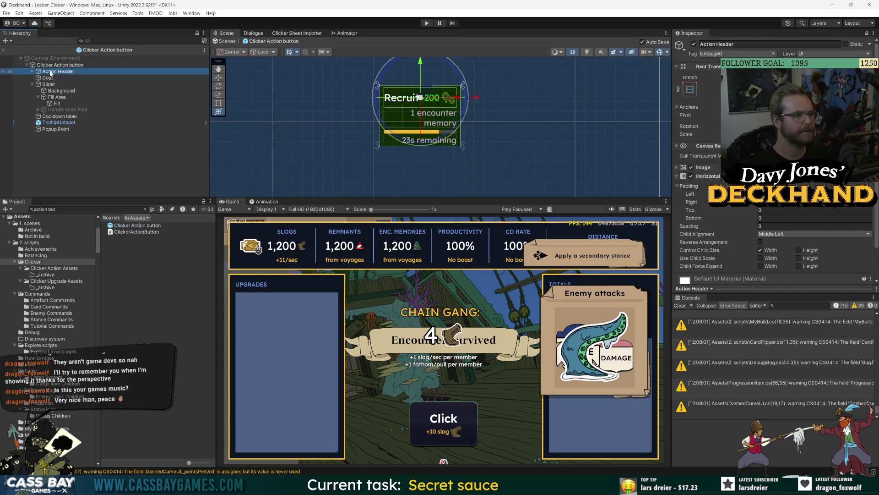
left_click(75, 65)
key("ctrl+d")
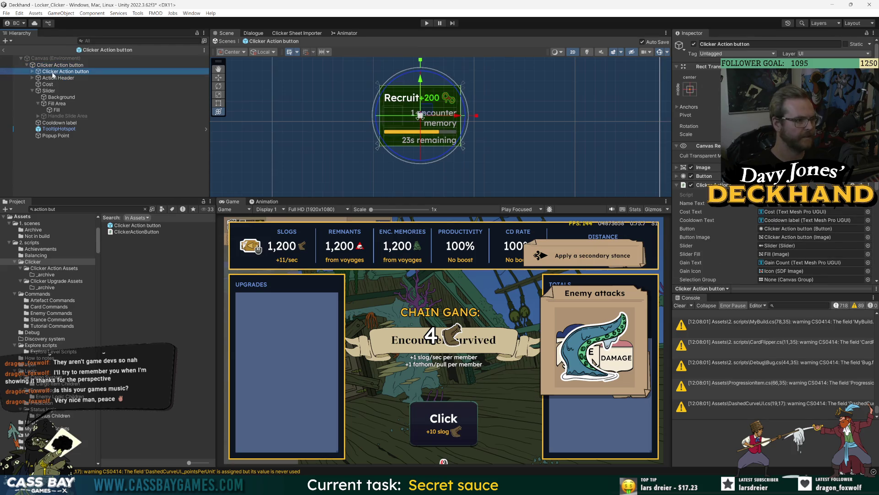
left_click(32, 71)
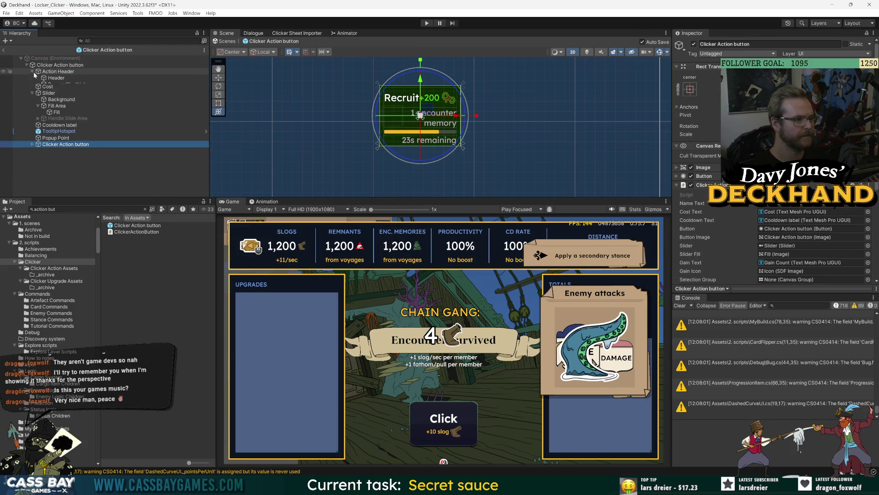
left_click(37, 73)
left_click(33, 71)
left_click(66, 136)
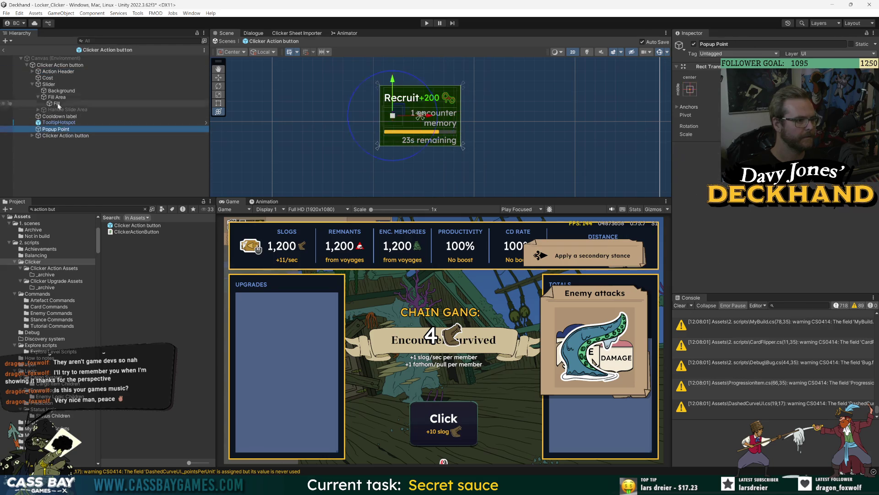
left_click(53, 72, "shift")
key("Delete")
Step: Remove Image from the outer button, and Clicker Action and Button components from the inner copy
left_click(60, 65)
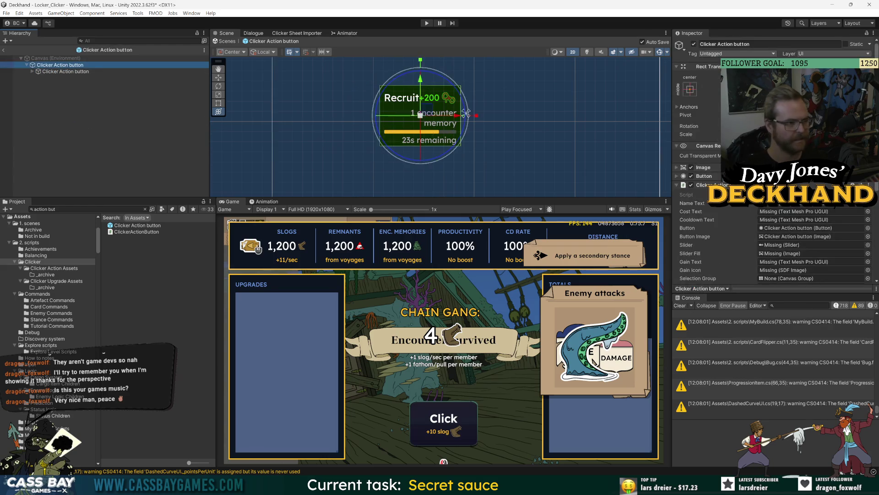
left_click(868, 167)
left_click(820, 197)
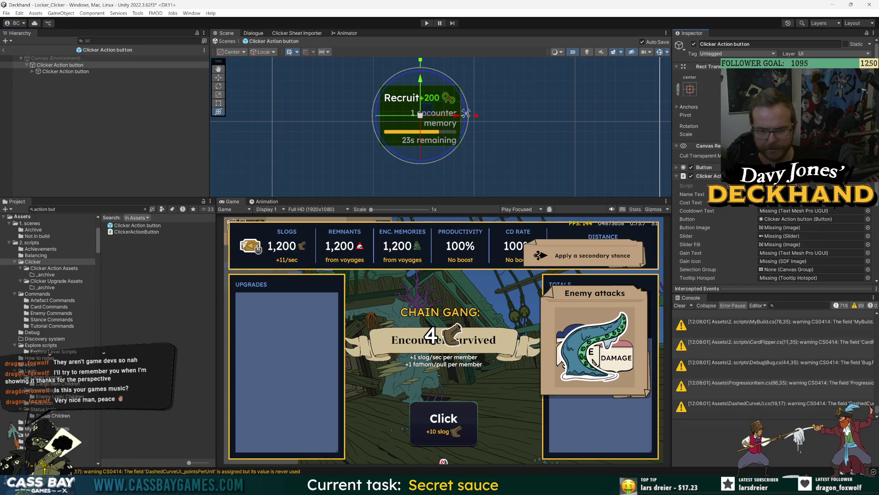
left_click(41, 72)
left_click(868, 185)
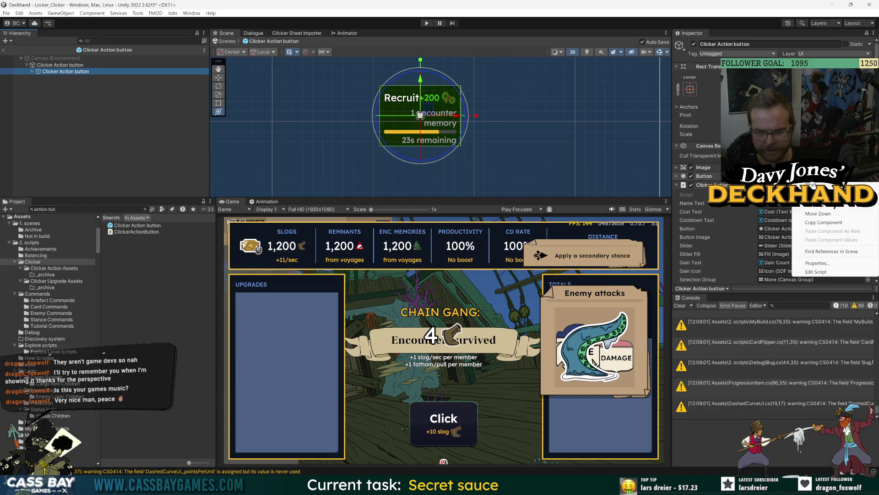
left_click(820, 193)
left_click(868, 176)
left_click(820, 185)
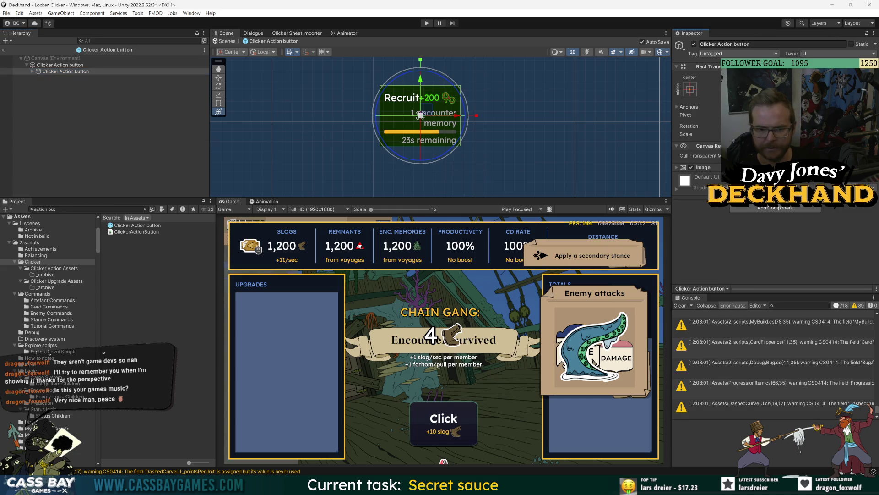
Step: Rename the inner Clicker Action button object to 'Main'
left_click(67, 72)
key("F2")
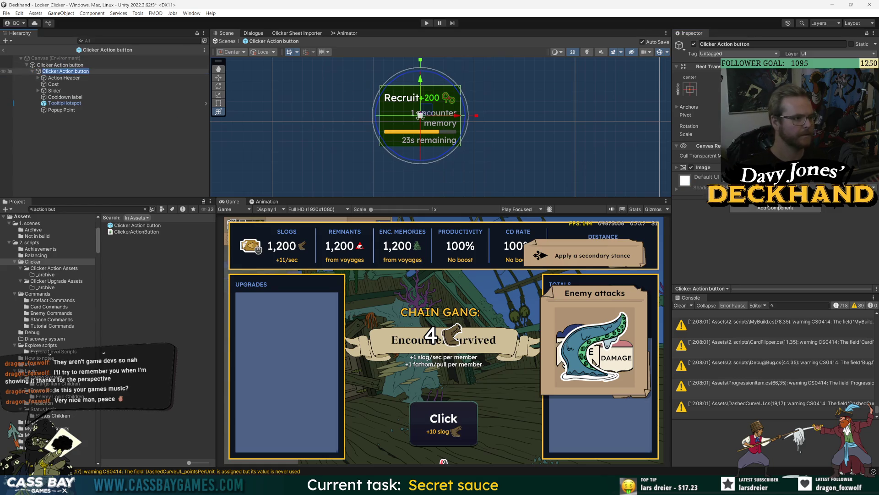
type("Main")
key("Return")
left_click(64, 65)
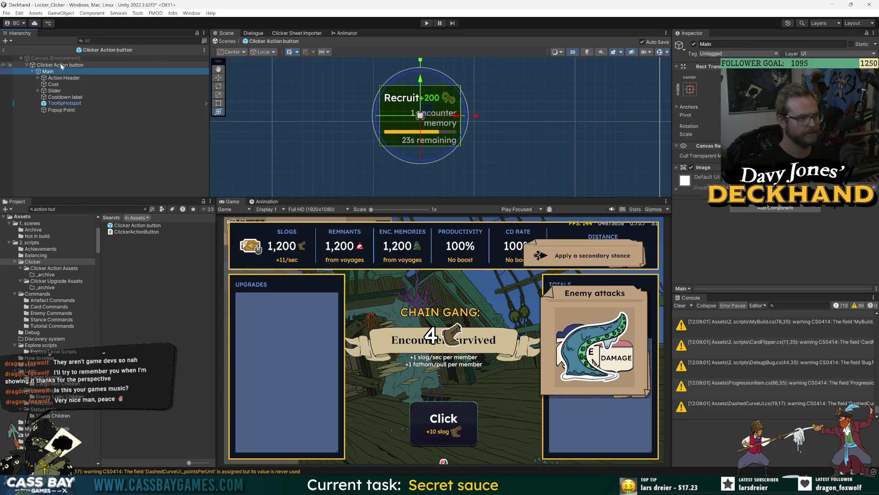
Step: Link Main as the button image, plus the Slider and its Fill image, into Clicker Action's references
left_click(50, 73)
mouse_move(51, 75)
left_mouse_down()
mouse_move(774, 235)
mouse_move(778, 228)
left_mouse_up()
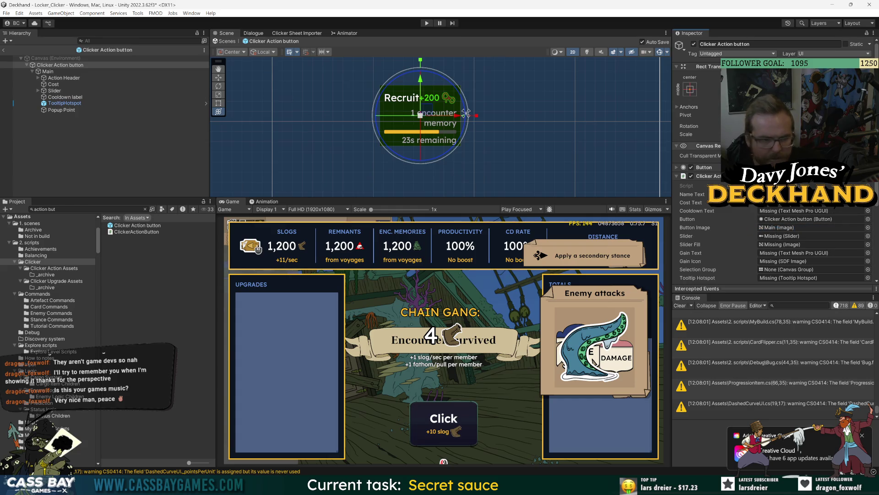
left_click(781, 220)
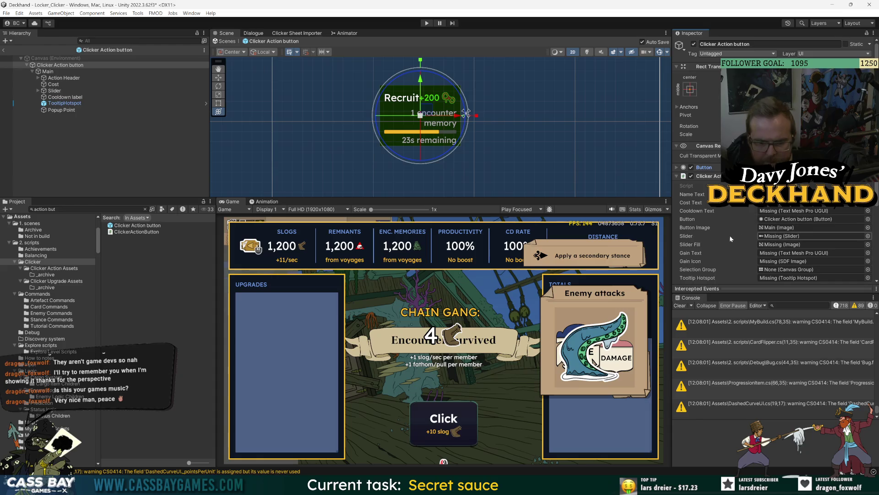
mouse_move(786, 232)
left_mouse_down()
mouse_move(803, 261)
mouse_move(799, 235)
left_mouse_up()
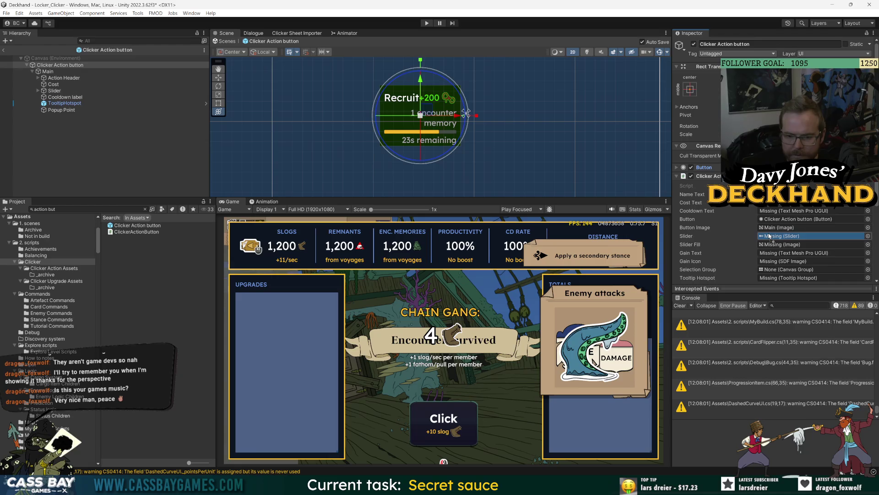
left_click(55, 90)
left_click(38, 90)
left_click(44, 103)
left_click(60, 65)
mouse_move(806, 253)
left_mouse_down()
mouse_move(739, 254)
mouse_move(778, 245)
left_mouse_up()
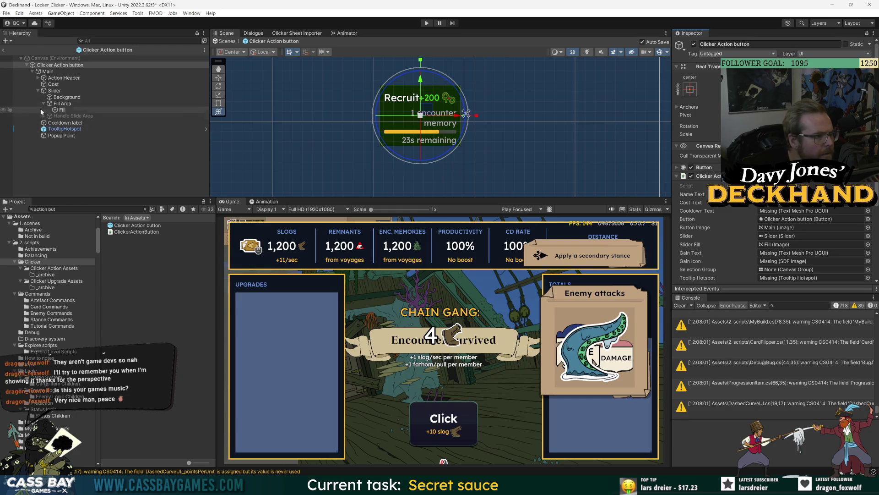
Step: Link Gain Count and Cooldown label as the gain and cooldown text references
left_click(38, 78)
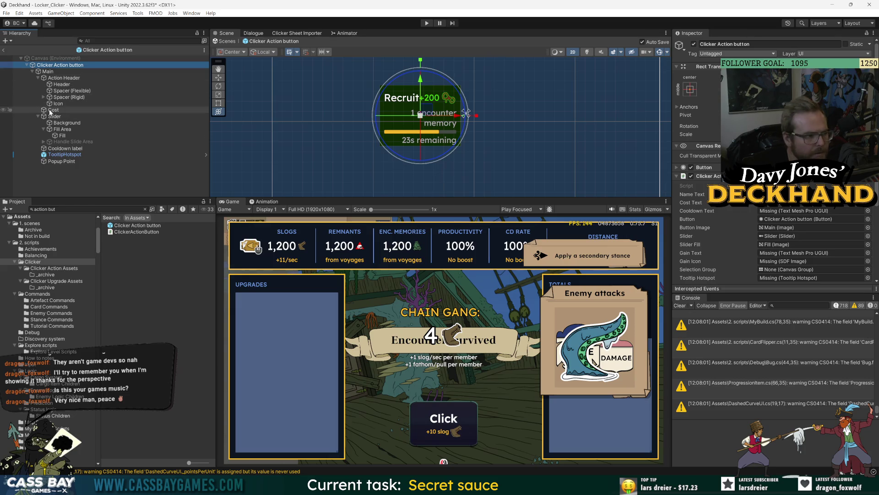
left_click(52, 110)
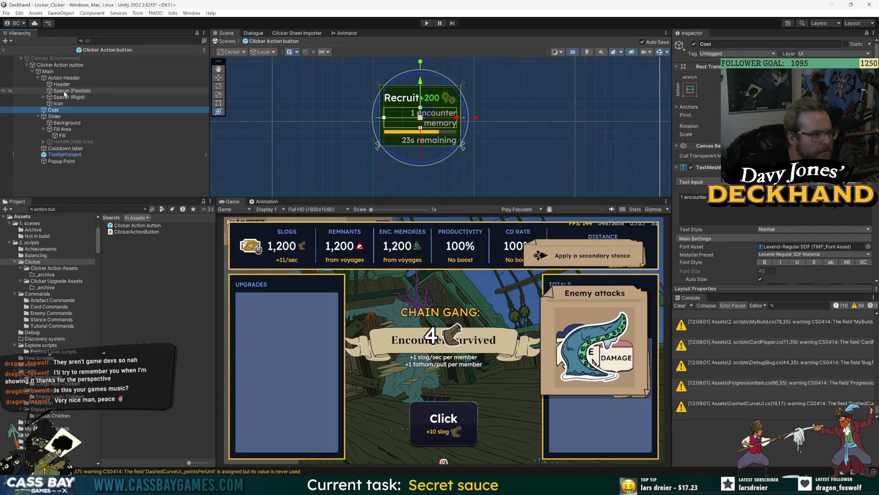
left_click(63, 85)
left_click(81, 98)
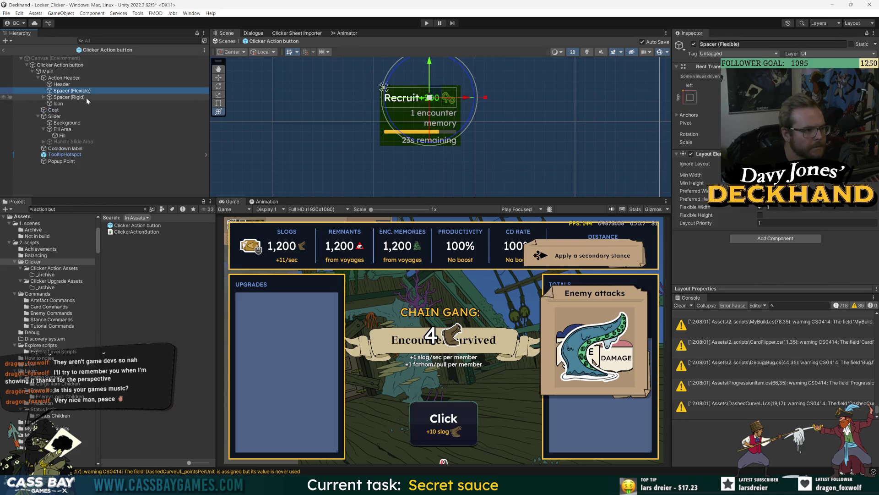
key("Right")
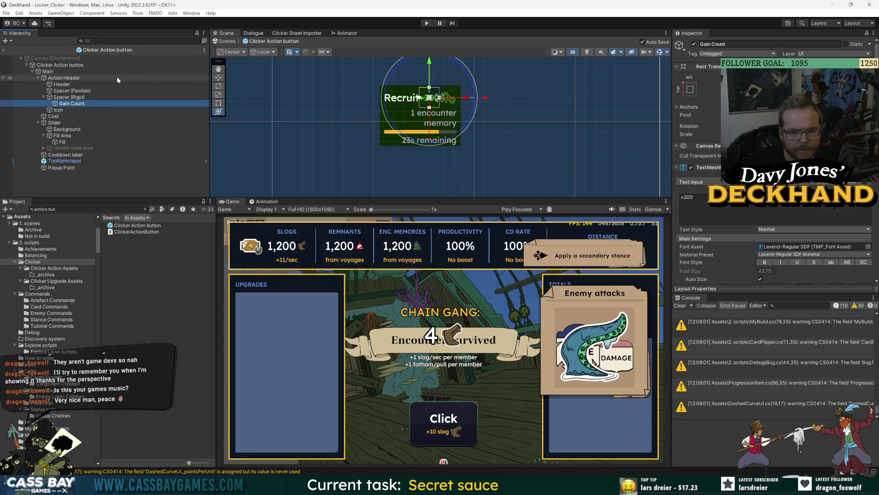
left_click(117, 65)
mouse_move(70, 104)
left_mouse_down()
mouse_move(687, 284)
mouse_move(779, 261)
mouse_move(59, 113)
mouse_move(412, 183)
mouse_move(706, 228)
left_mouse_up()
scroll(706, 227, "down", 5)
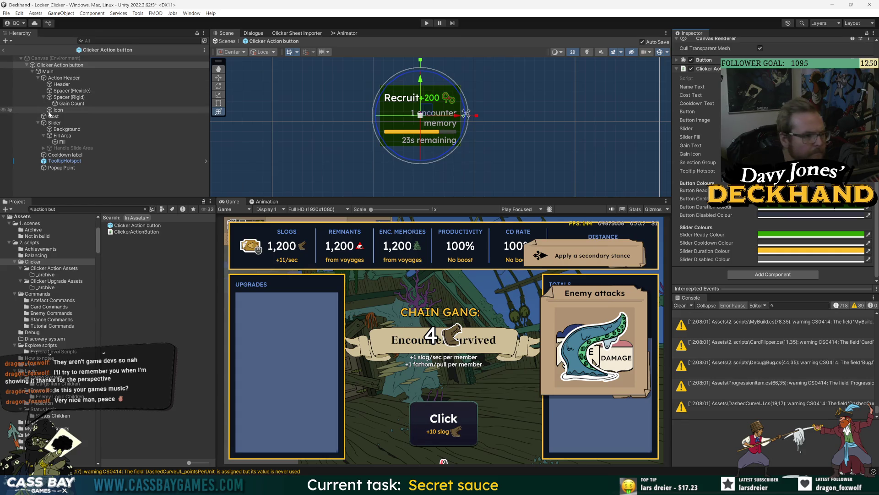
mouse_move(62, 154)
left_mouse_down()
mouse_move(676, 241)
mouse_move(778, 103)
mouse_move(788, 103)
left_mouse_up()
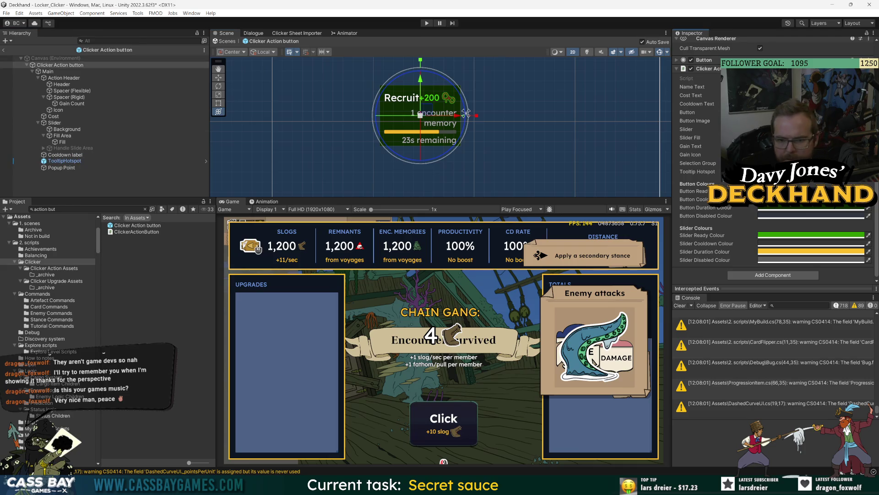
left_click(84, 179)
left_click(32, 71)
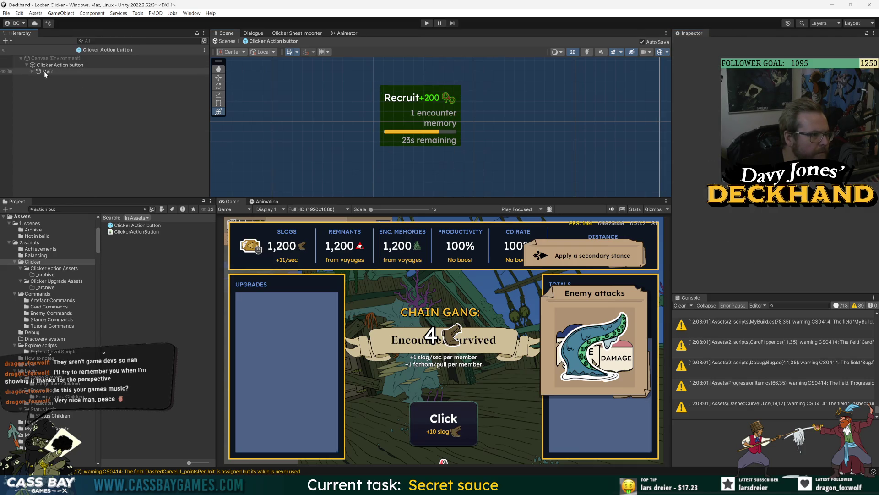
Step: Create a UI Image under Clicker Action button, stretch it to fill, and place it before Main
right_click(50, 66)
mouse_move(68, 247)
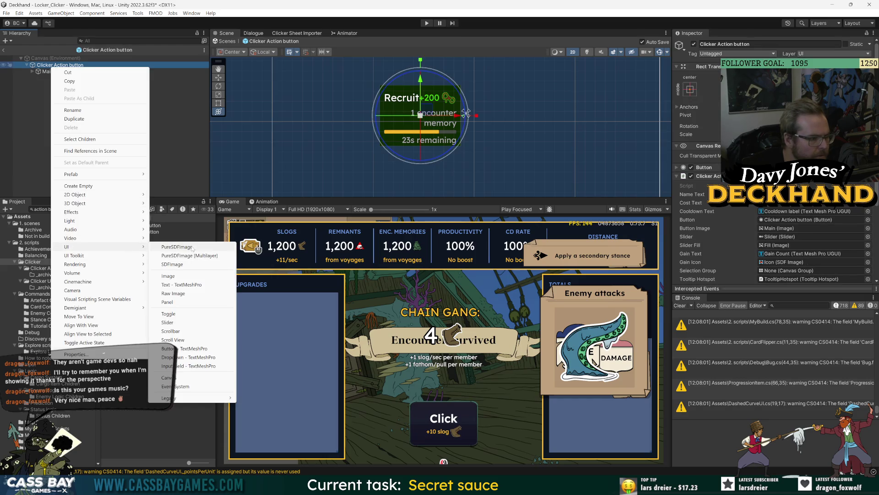
left_click(168, 276)
left_click(48, 71)
left_click(691, 90)
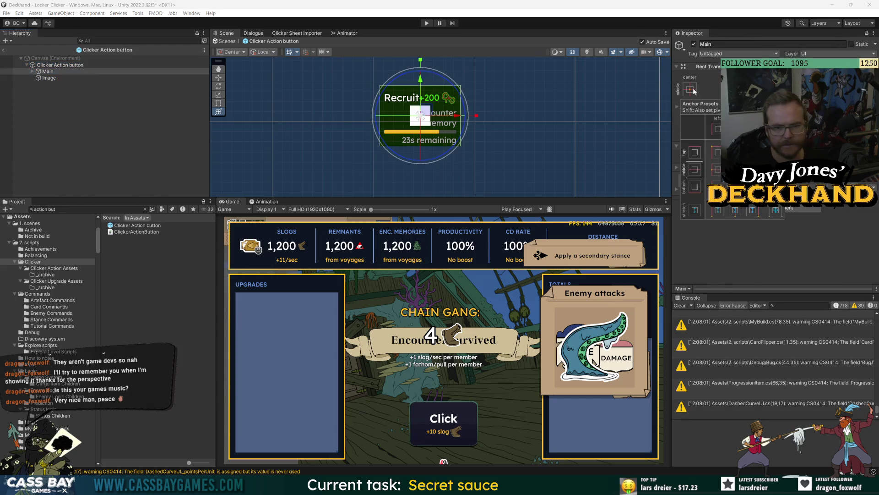
left_click(55, 79)
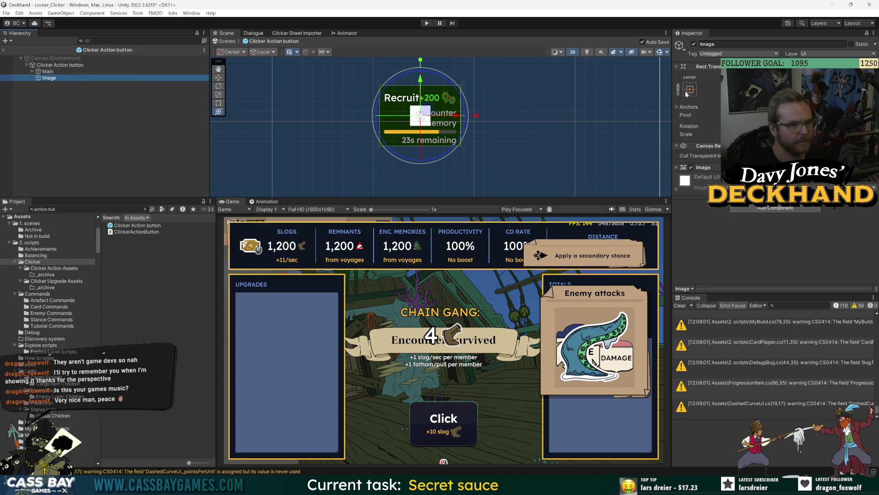
left_click(687, 94)
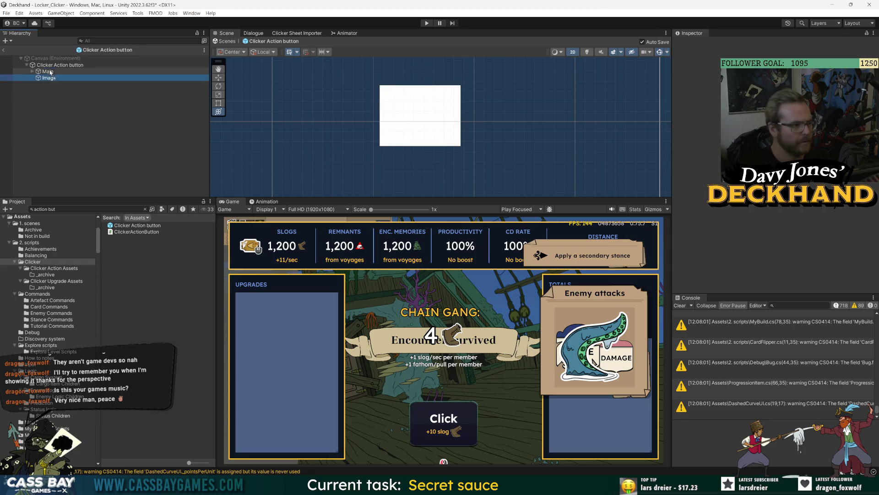
left_click_drag(50, 72, 50, 69)
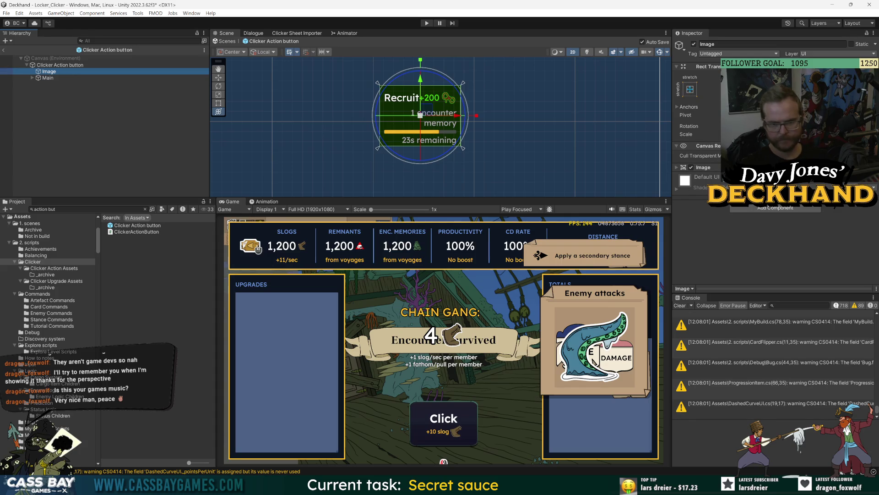
Step: Extend the Image's edges slightly past the button and colour it FEBD28
left_click_drag(381, 115, 379, 114)
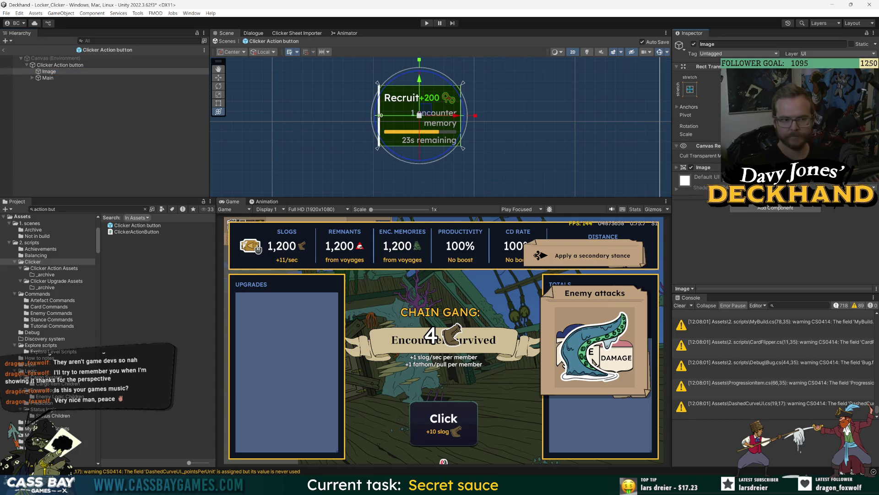
left_click_drag(419, 86, 420, 84)
left_click_drag(461, 114, 463, 115)
left_click_drag(420, 148, 420, 149)
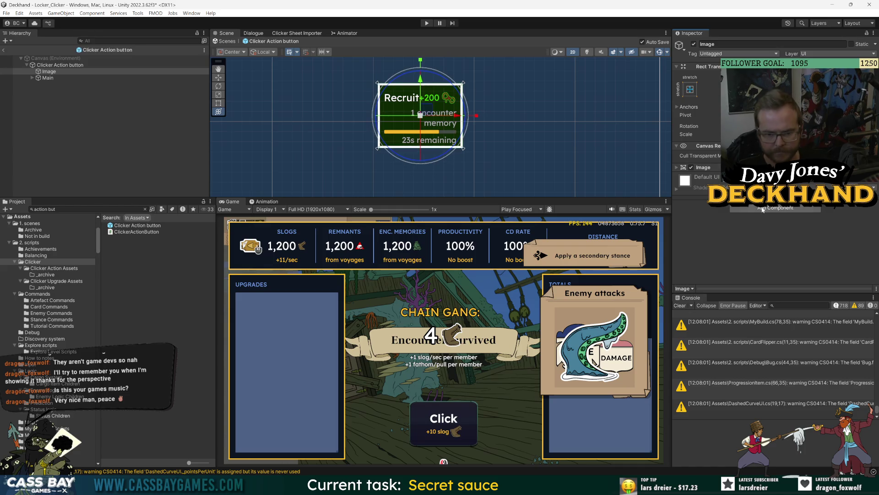
left_click(678, 167)
left_click(751, 185)
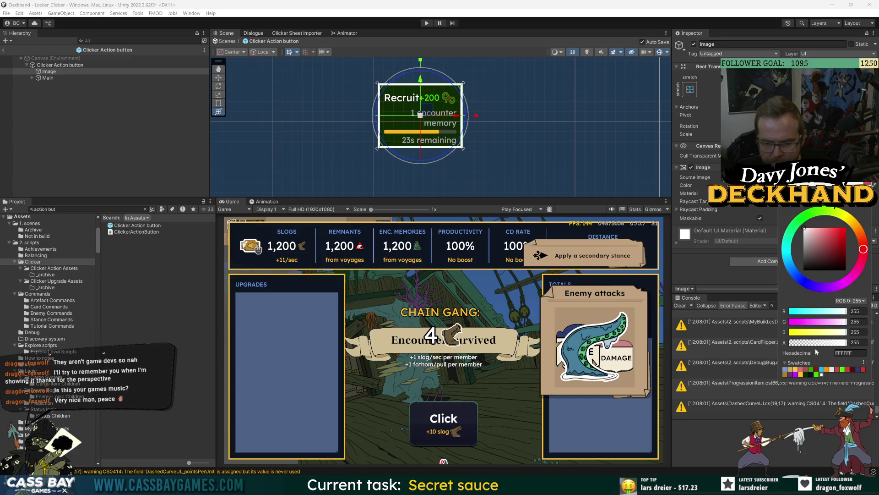
left_click(801, 375)
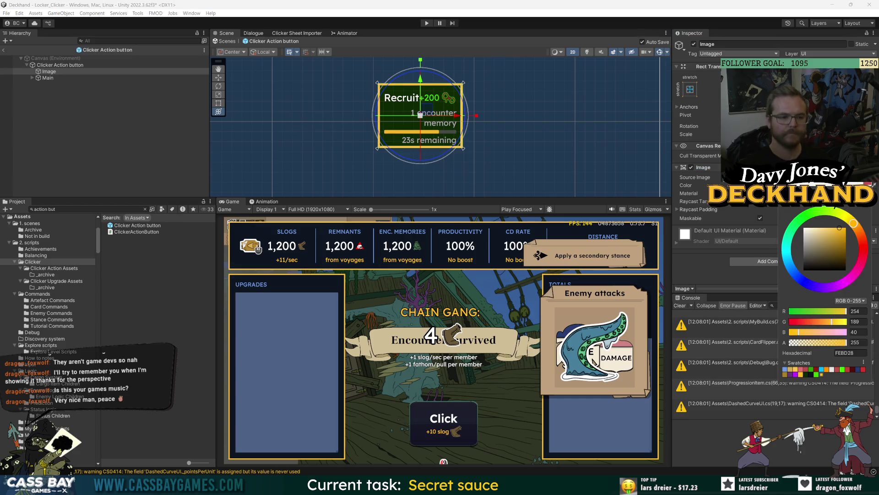
left_click(114, 107)
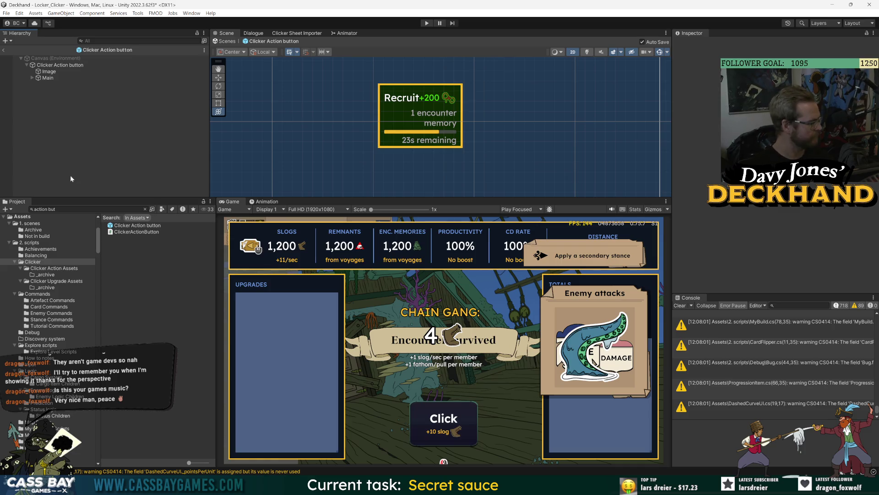
left_click(59, 65)
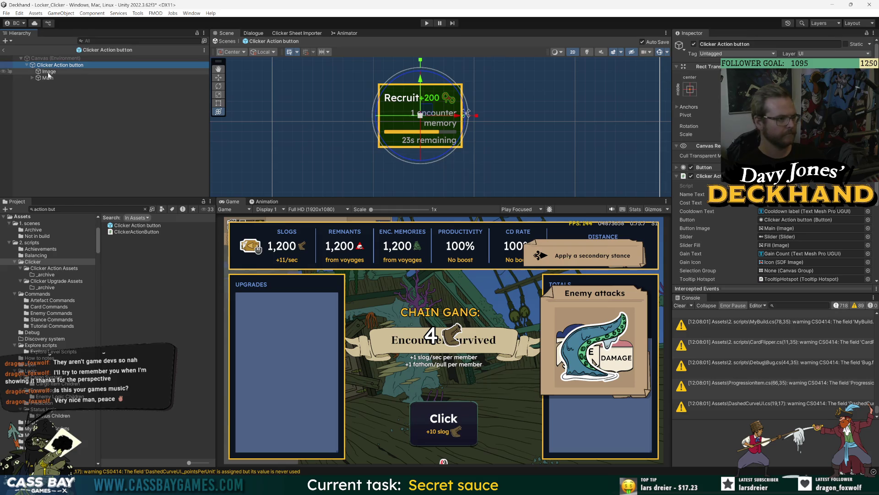
scroll(733, 206, "down", 5)
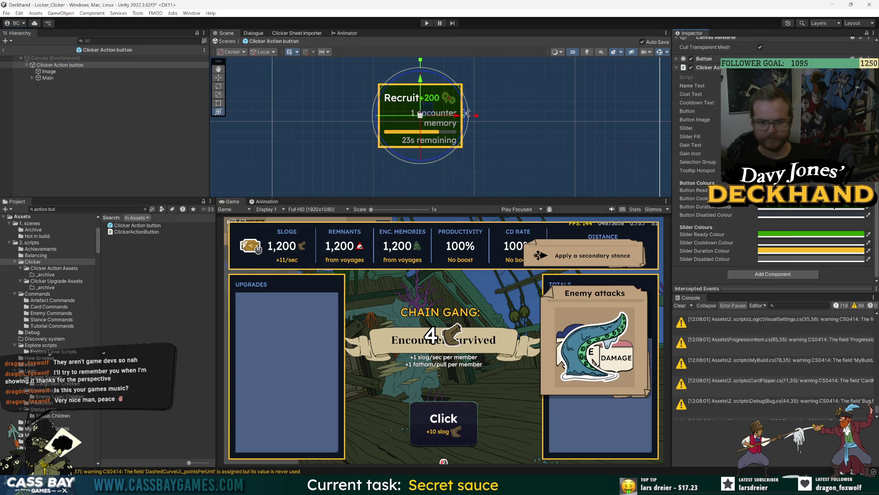
left_click(49, 71)
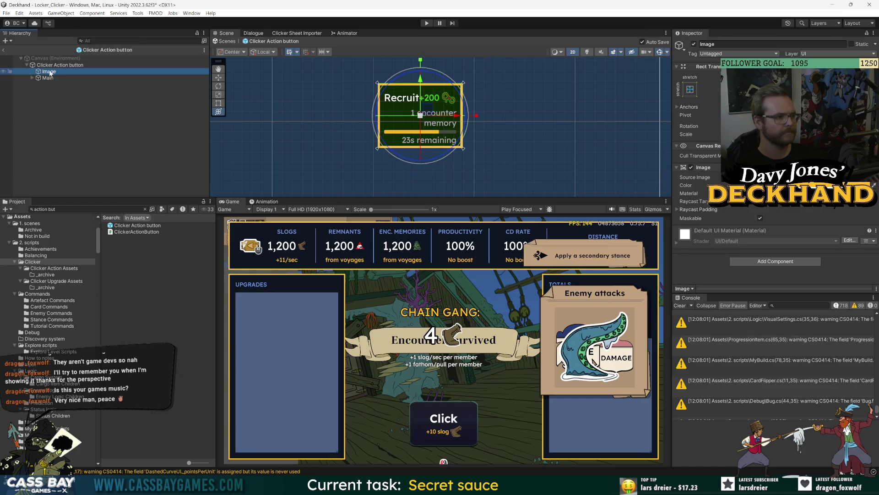
type("Selection Highlight")
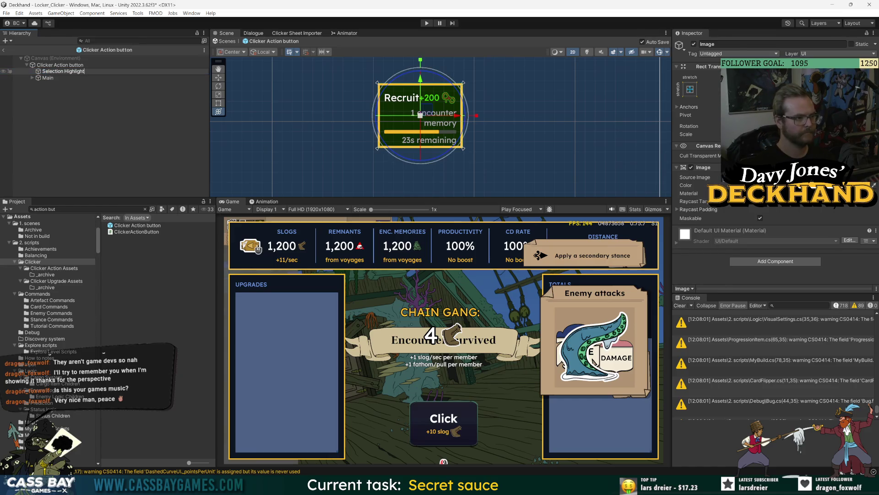
key("Return")
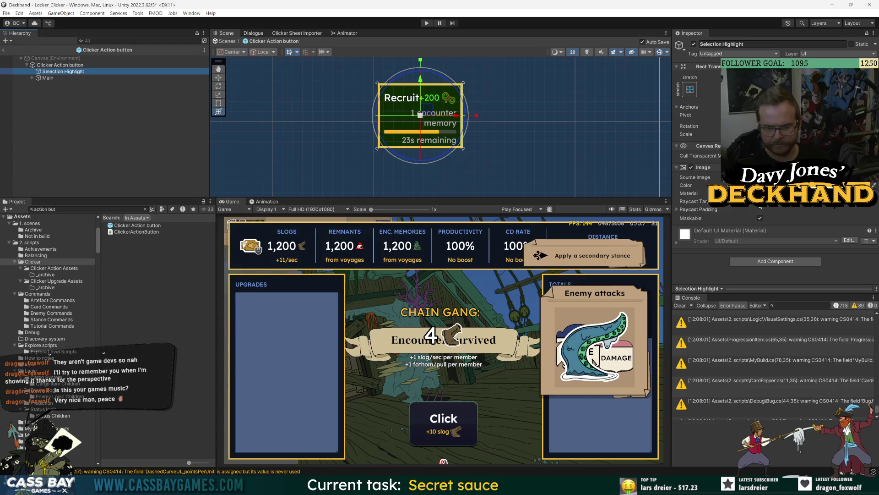
left_click(764, 260)
type("canvas")
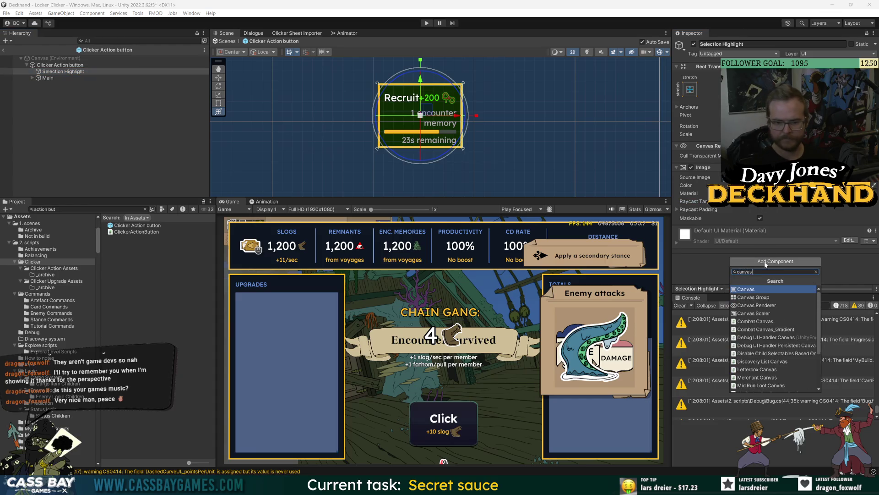
left_click(784, 298)
left_click(62, 65)
left_click_drag(796, 247, 786, 273)
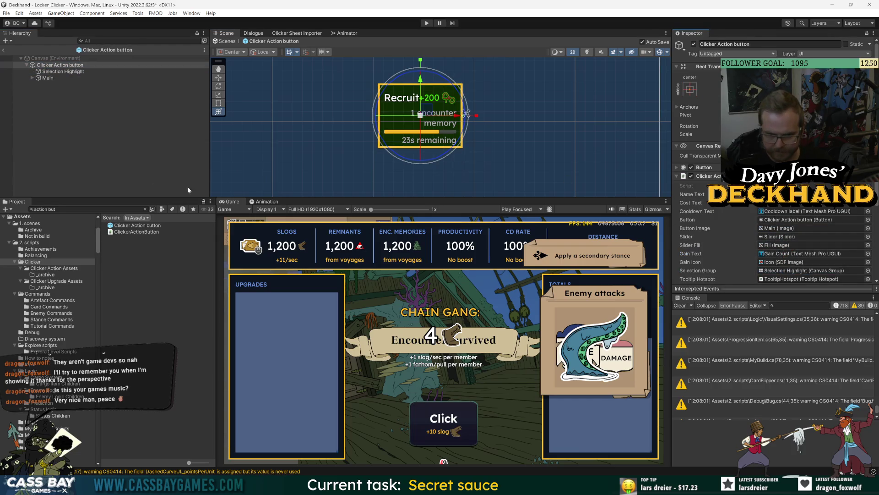
left_click(79, 143)
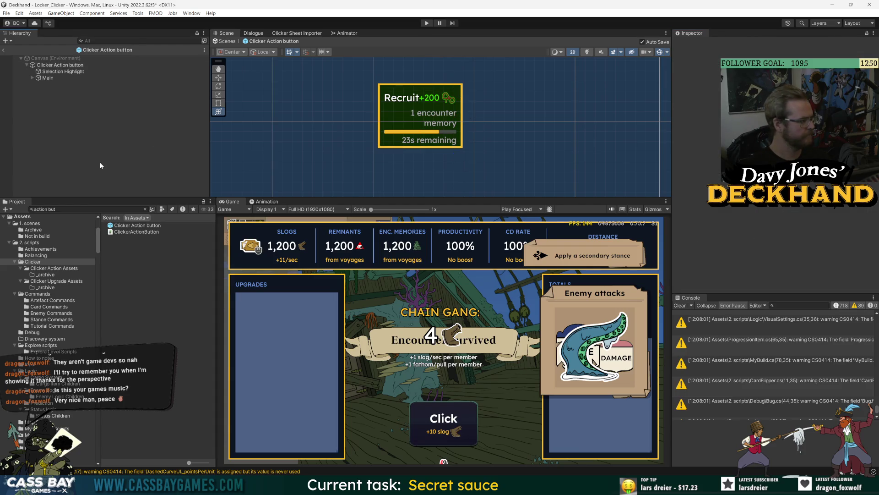
left_click(425, 24)
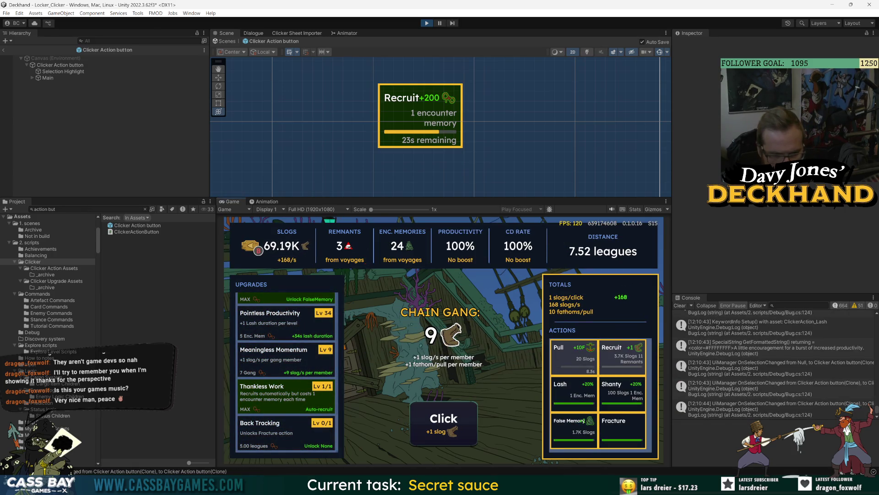
Step: Move controller focus to the upgrades panel and back to actions, then stop play mode
key("Left")
key("Right")
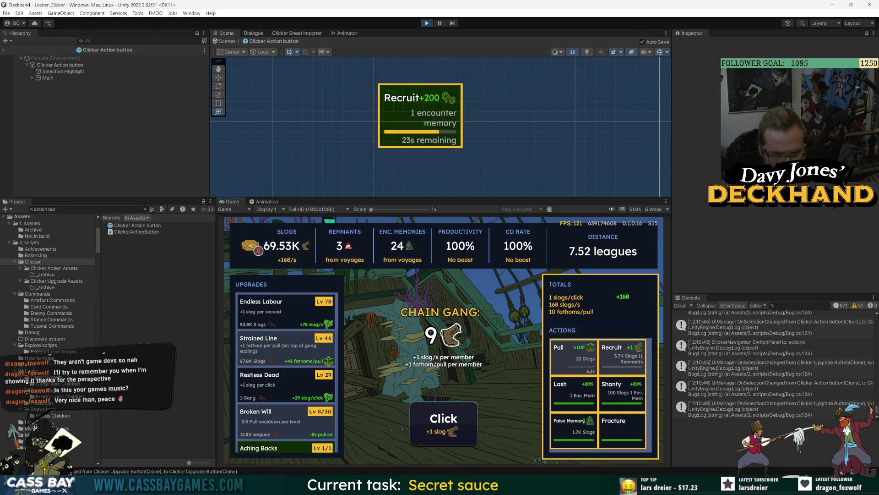
key("ctrl+p")
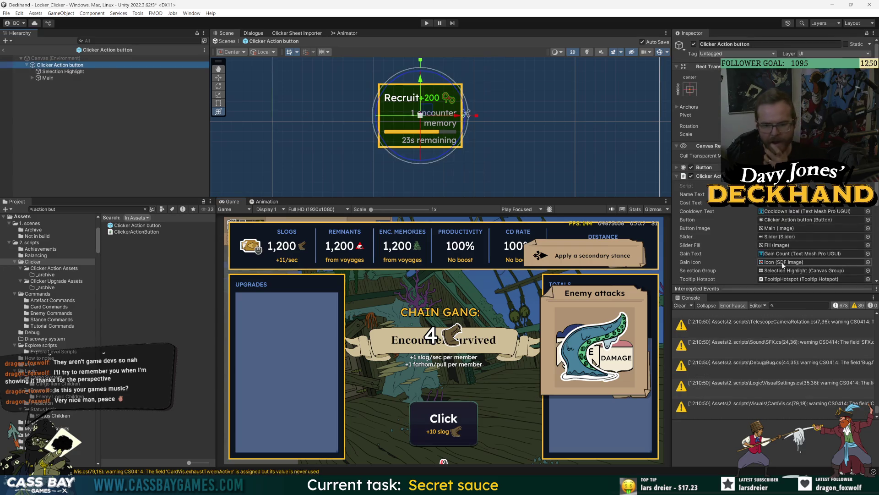
Step: Locate Selection Highlight as the Selection Group, inspect it, then return to Clicker Action button and Visual Studio
left_click(780, 273)
left_click(63, 72)
scroll(733, 223, "down", 2)
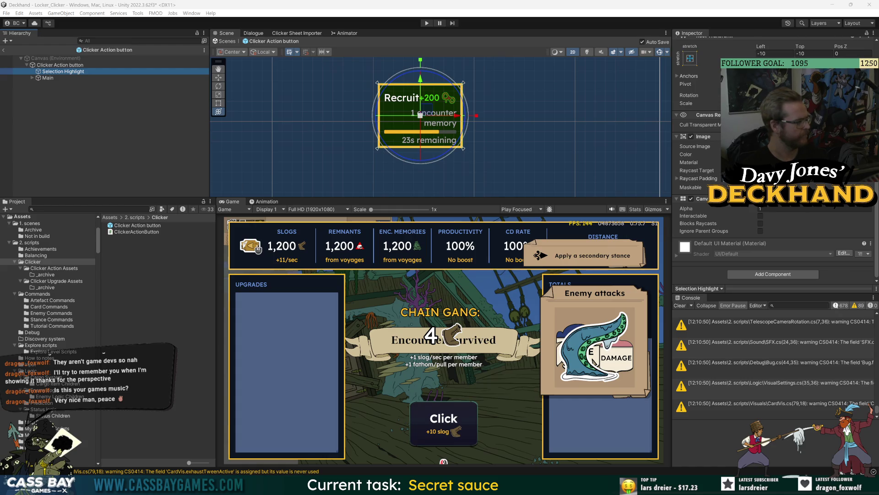
left_click(51, 64)
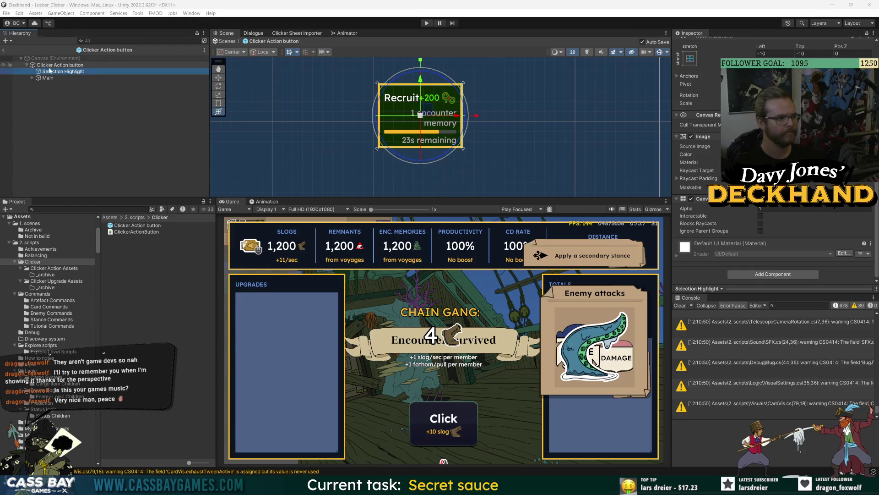
key("alt+Tab")
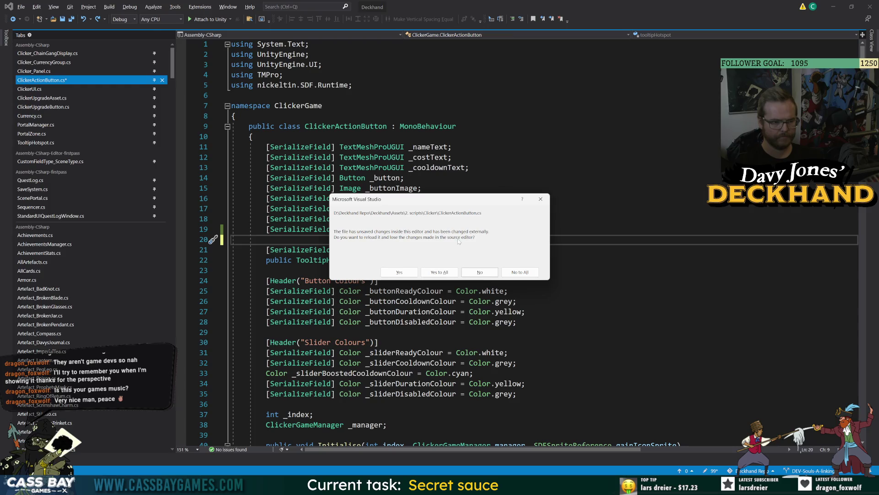
Step: Reload ClickerActionButton.cs, review _selectionGroup and UiManager.currentSelection's definition, then return to Unity
left_click(399, 272)
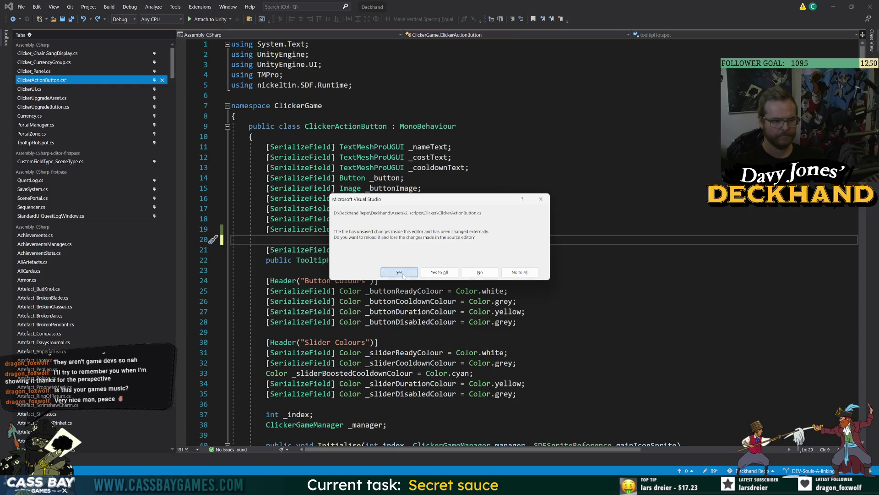
left_click(456, 239)
scroll(453, 234, "down", 9)
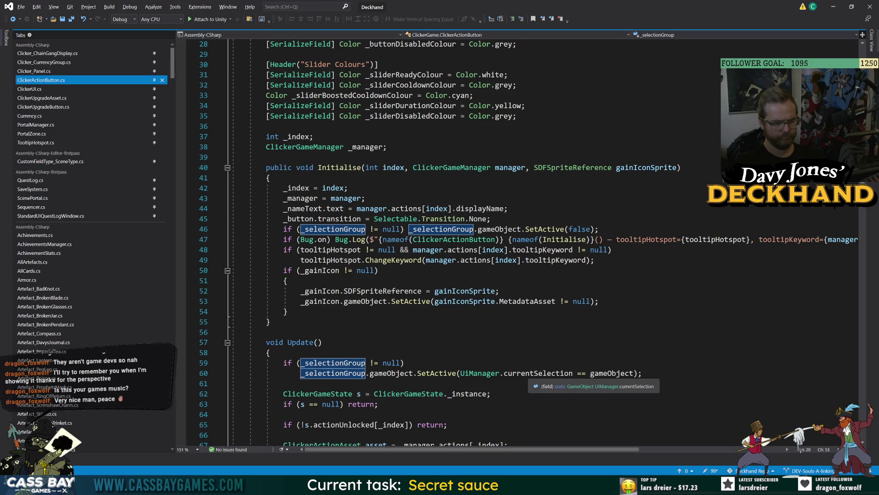
left_click(529, 374, "ctrl")
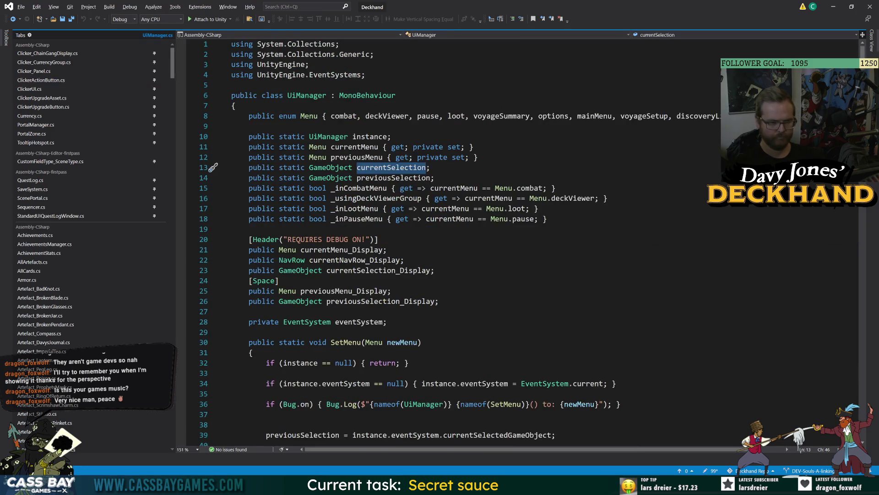
left_click(13, 19)
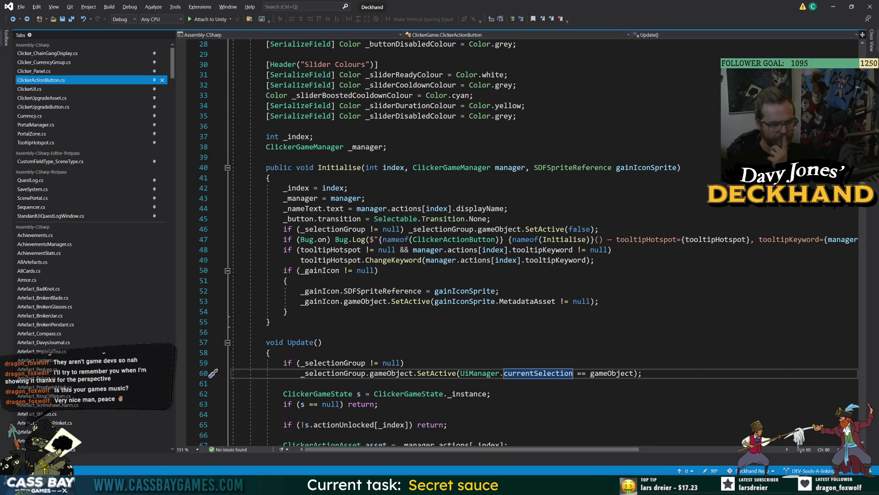
left_click(322, 342)
key("alt+Tab")
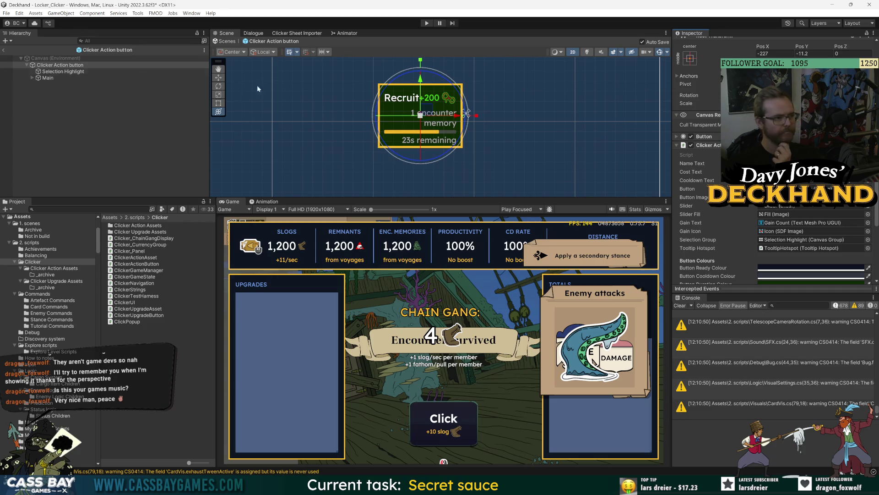
Step: Deactivate and reactivate Selection Highlight, clear the selection, and go back to Visual Studio
left_click(787, 241)
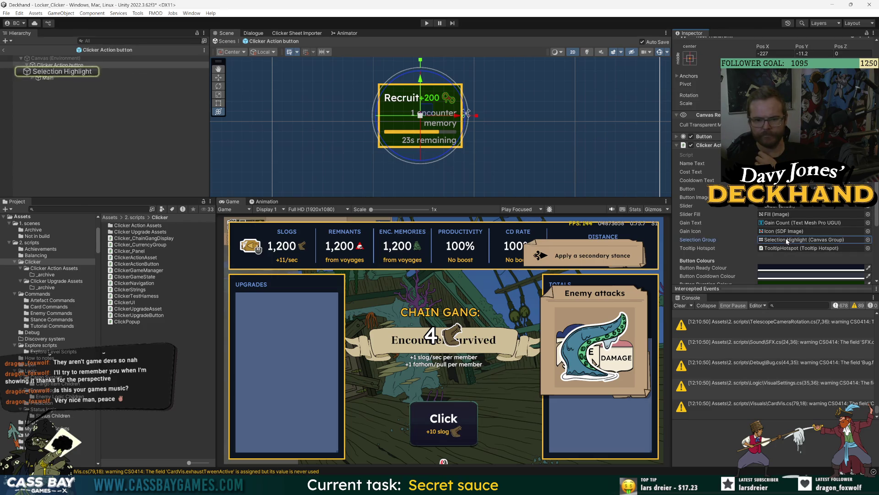
left_click(154, 74)
scroll(687, 57, "up", 2)
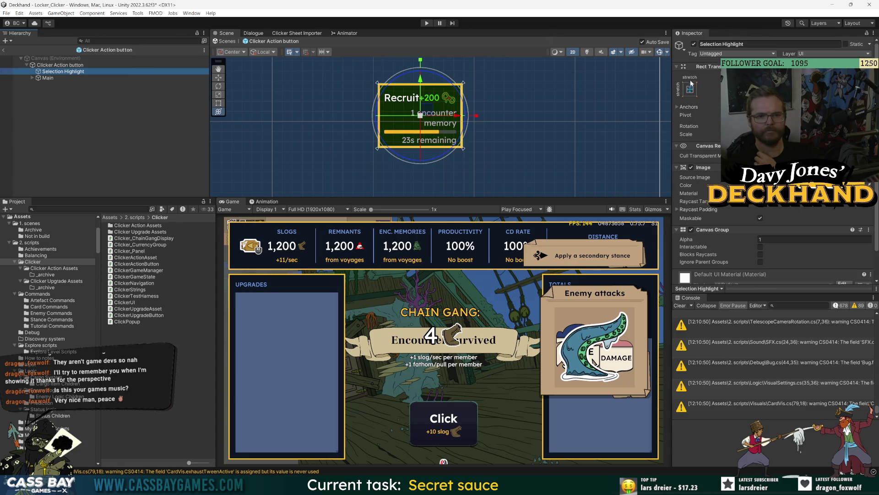
left_click(693, 44)
left_click(694, 44)
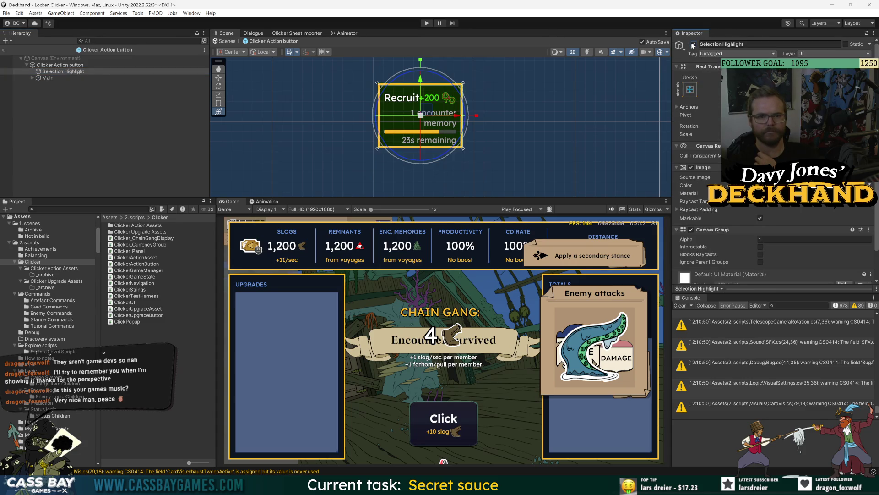
left_click(82, 179)
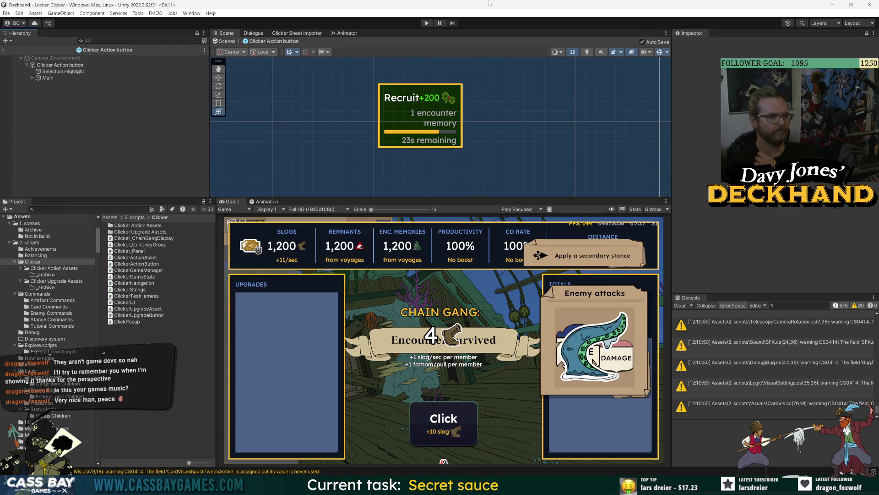
key("alt+Tab")
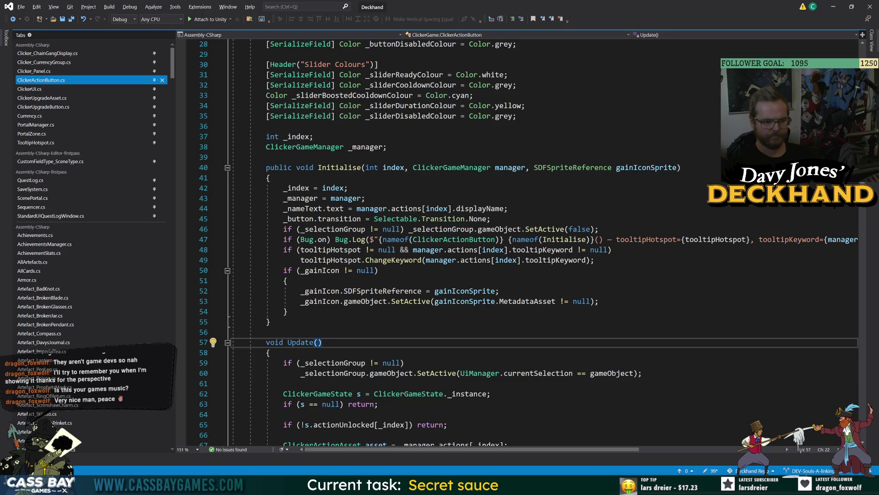
Step: Prefix the line 60 SetActive condition with '!GetInput.mouseActive && ' before the currentSelection comparison
left_click(633, 372)
type("!GetInput.mouseActive &&")
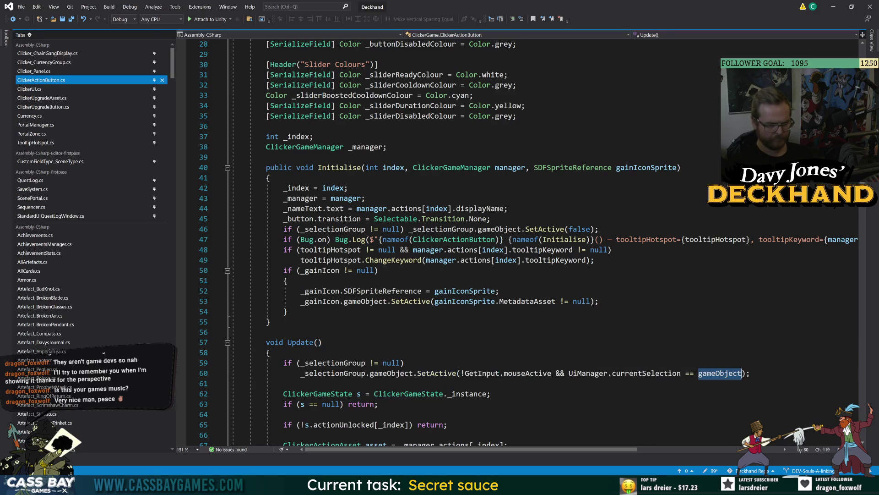
left_click(491, 394)
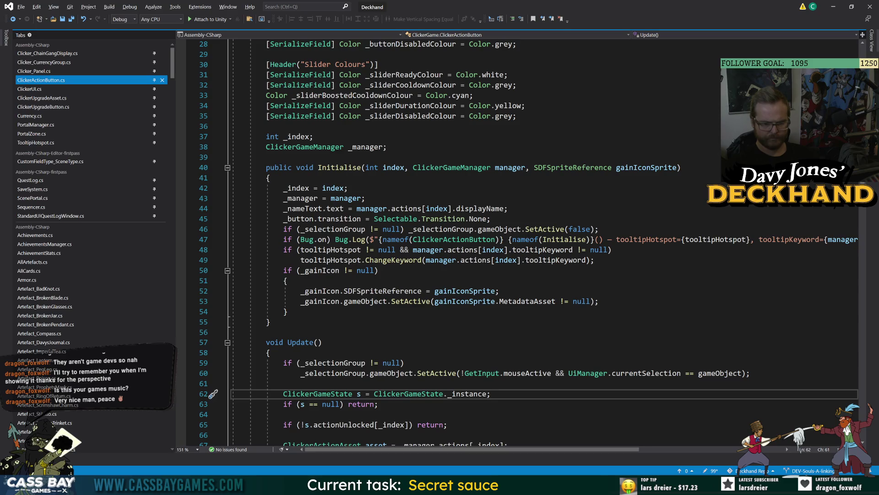
key("Up")
key("Up")
key("Down")
key("Down")
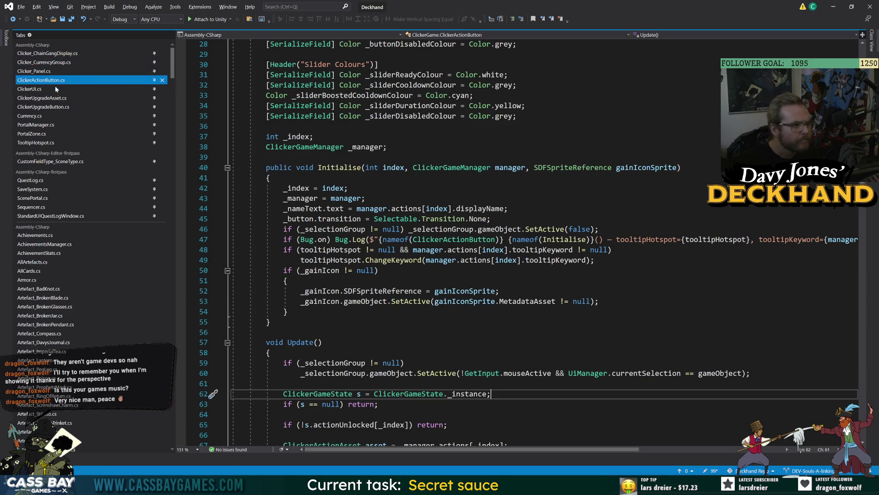
left_click(54, 107)
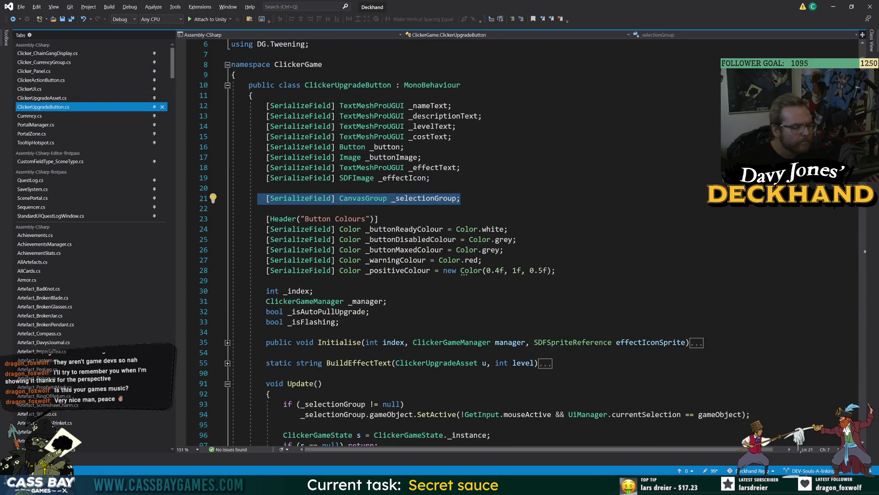
Step: Review _selectionGroup uses and the mouseActive, currentSelection and gameObject terms of the highlight condition
left_click(369, 312)
scroll(370, 311, "down", 4)
scroll(369, 311, "up", 4)
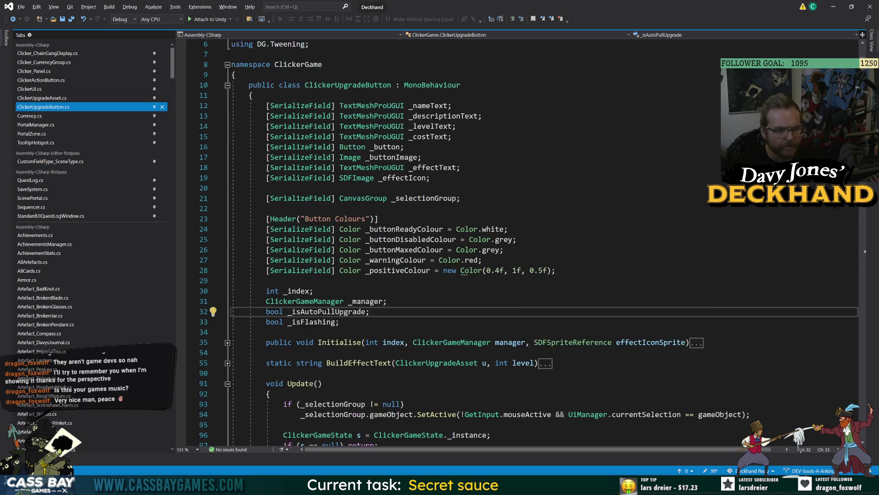
double_click(426, 198)
scroll(426, 199, "down", 5)
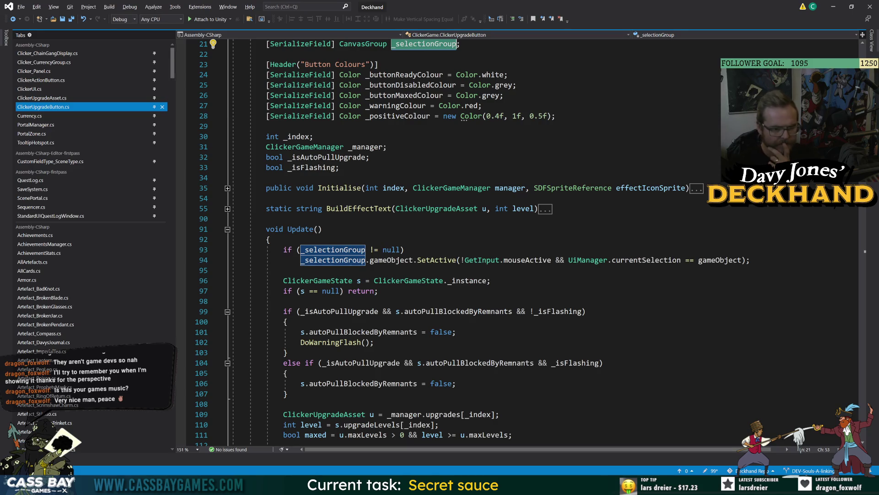
double_click(527, 260)
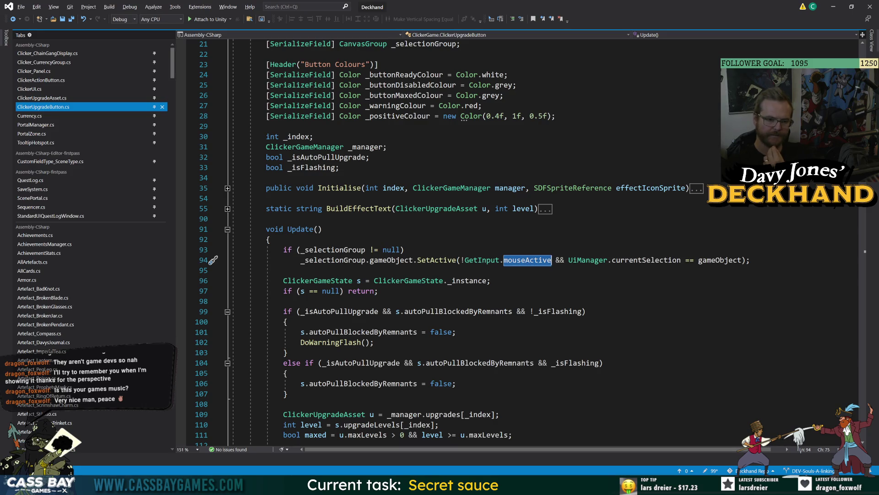
double_click(640, 259)
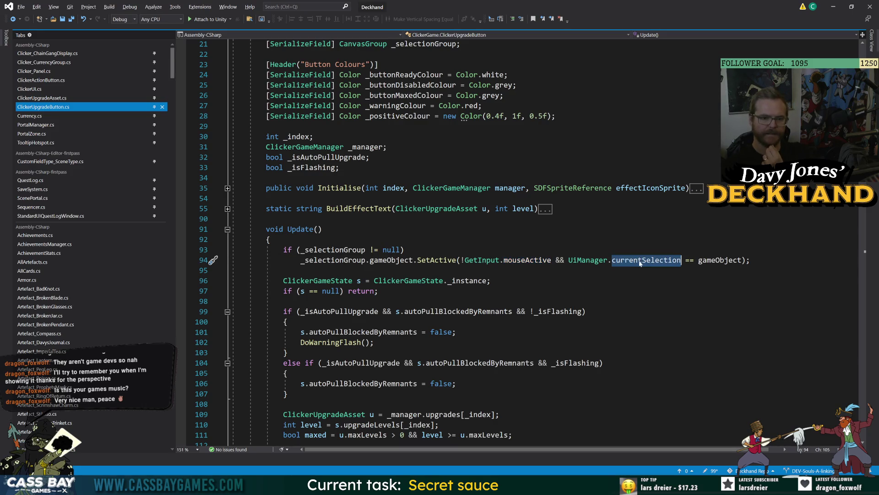
double_click(719, 259)
scroll(719, 260, "up", 5)
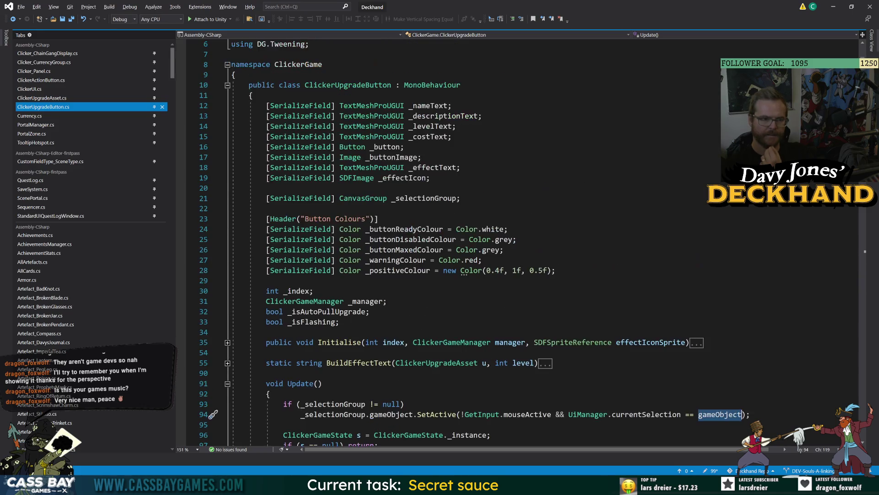
double_click(387, 147)
Step: Insert '_button.' before gameObject on line 94 and check the _button references
left_click(698, 414)
type("_button.")
left_click(519, 239)
left_click(712, 414)
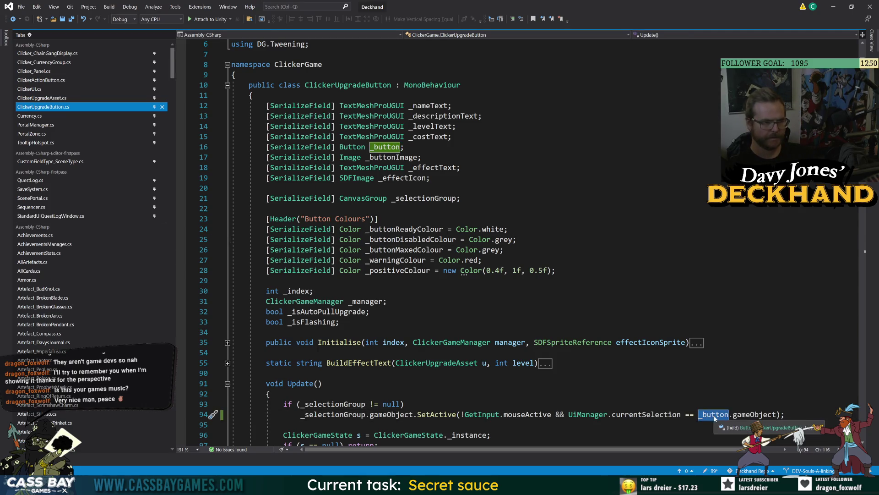
left_click(266, 332)
left_click(729, 414)
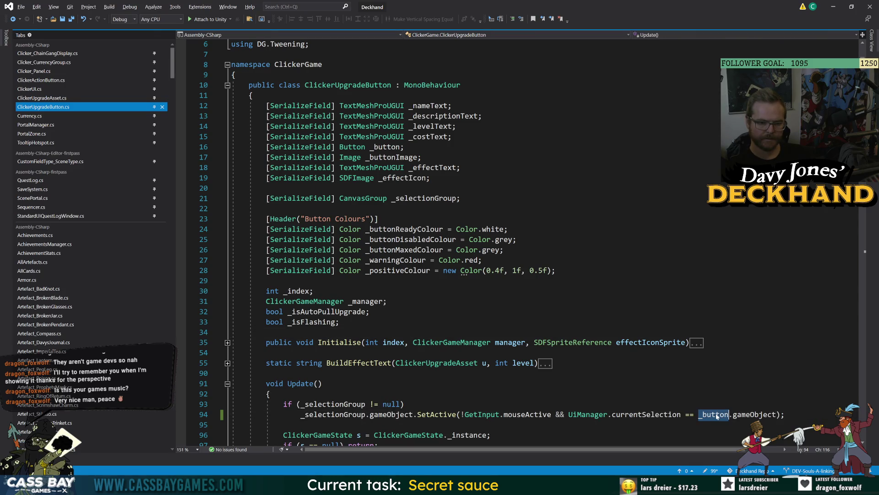
Step: In ClickerActionButton.cs, insert '_button.' before gameObject on line 60
left_click(55, 80)
left_click(698, 373)
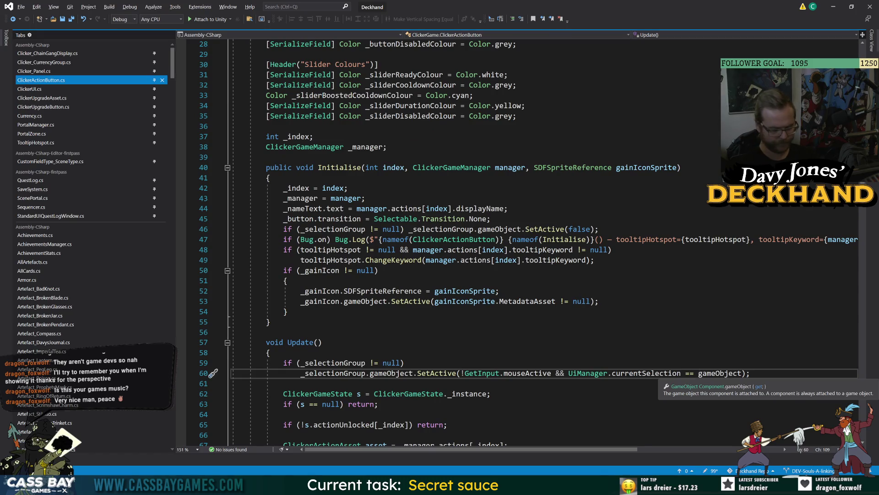
type("but")
key("BackSpace")
key("BackSpace")
key("BackSpace")
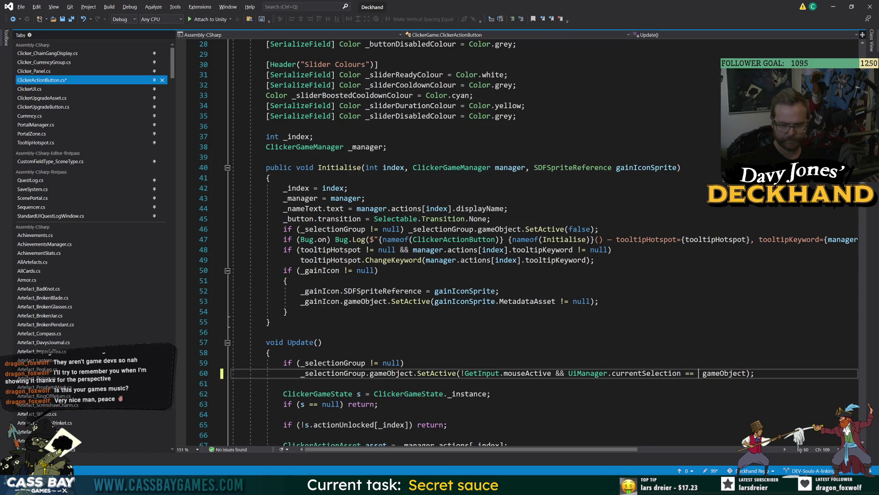
key("Left")
type("bbut")
key("BackSpace")
key("BackSpace")
key("BackSpace")
type("utt")
key("Down")
key("Down")
key("Tab")
key("Delete")
type(".")
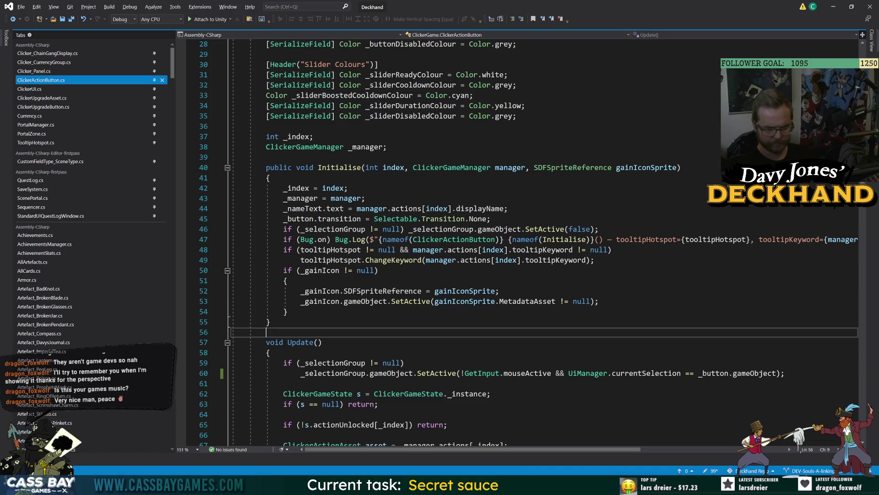
Step: Return to Unity to recompile the edited scripts and start Play mode
left_click(284, 414)
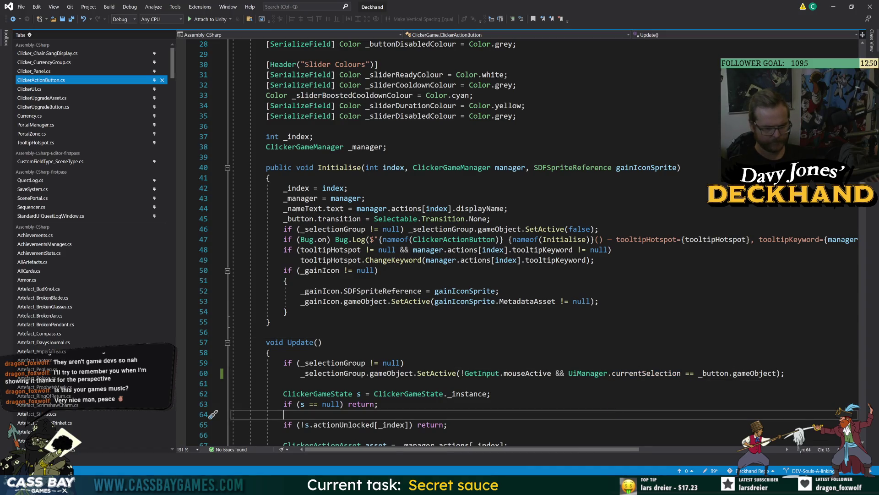
left_click(599, 485)
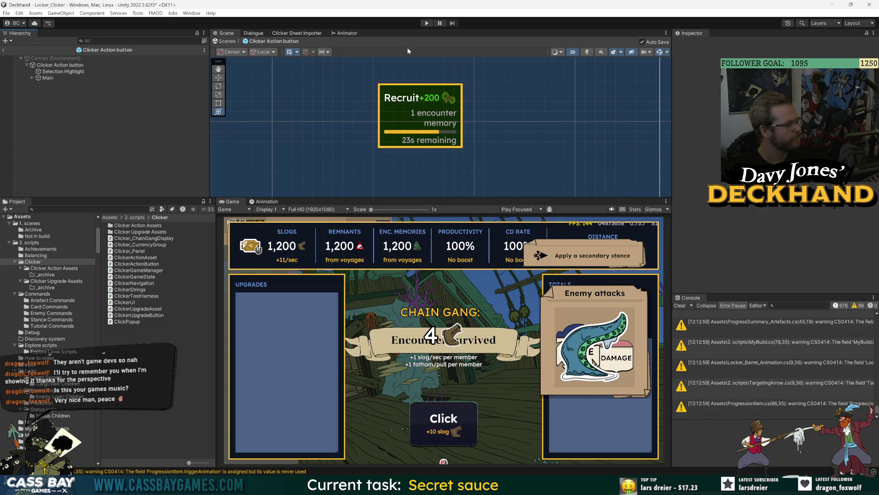
left_click(428, 23)
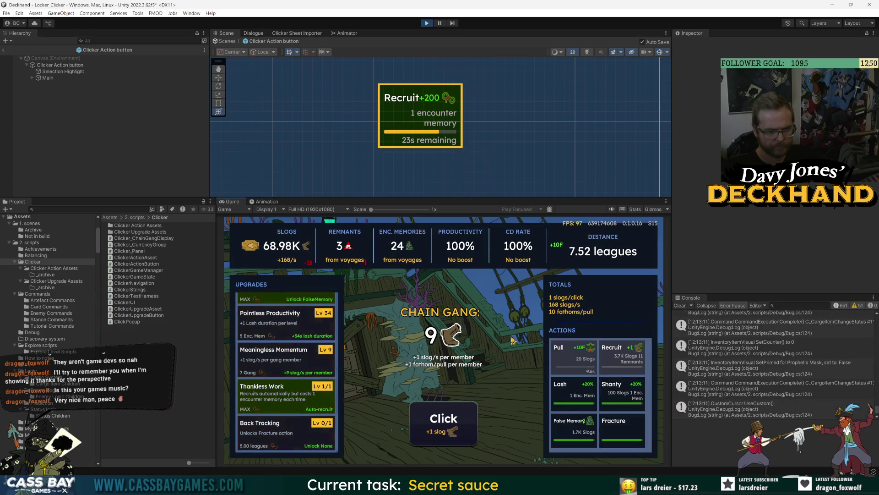
Step: Trigger Lash, then move controller focus from the actions panel down the upgrades list
left_click(573, 389)
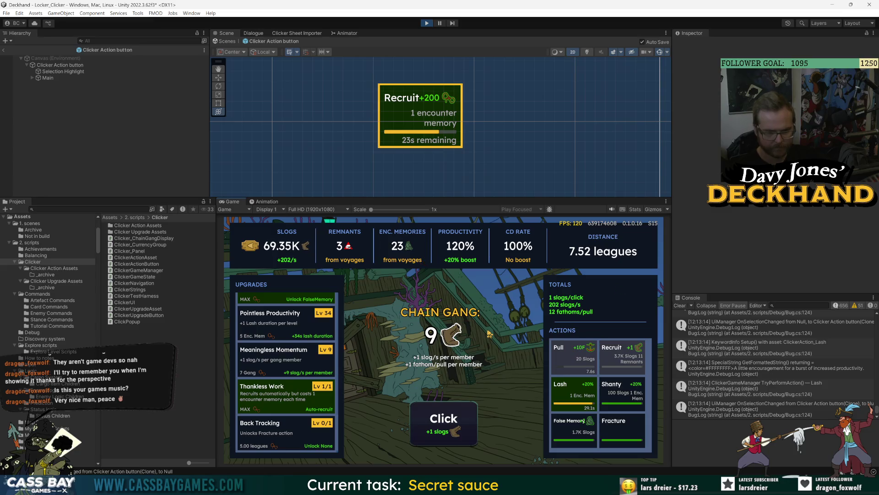
key("Down")
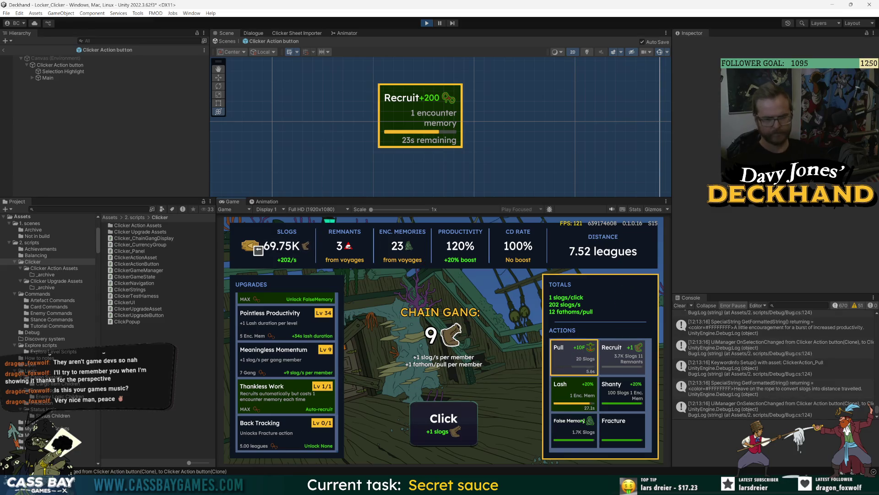
key("Left")
key("Down")
key("Down")
key("Down")
key("Down")
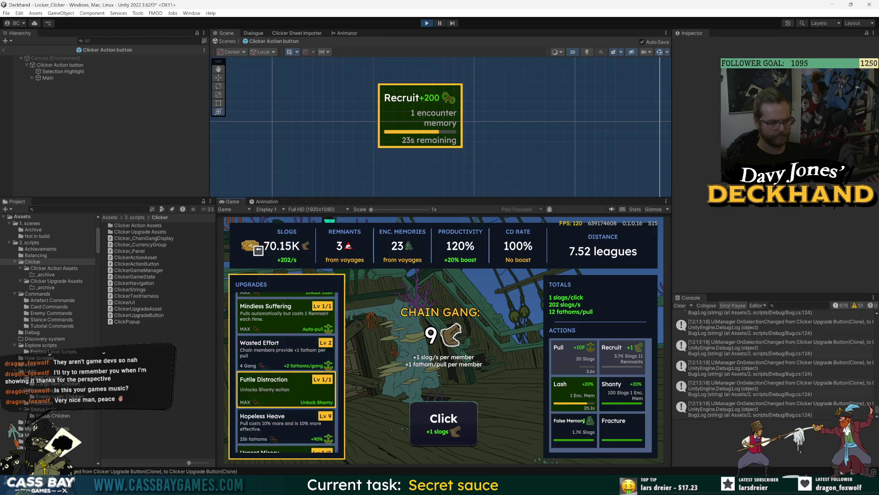
key("Down")
key("Down")
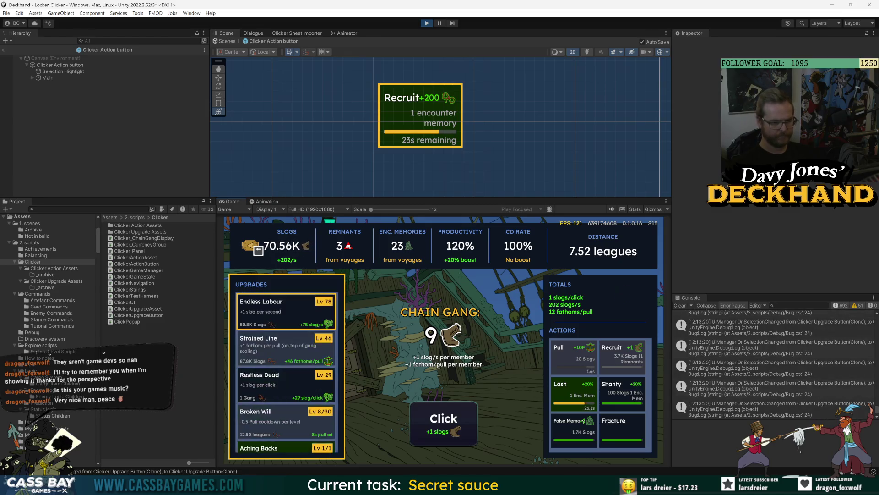
Step: Step across the top-bar stats SLOGS, COOLDOWN RATE and DISTANCE, then trigger Pull
key("Up")
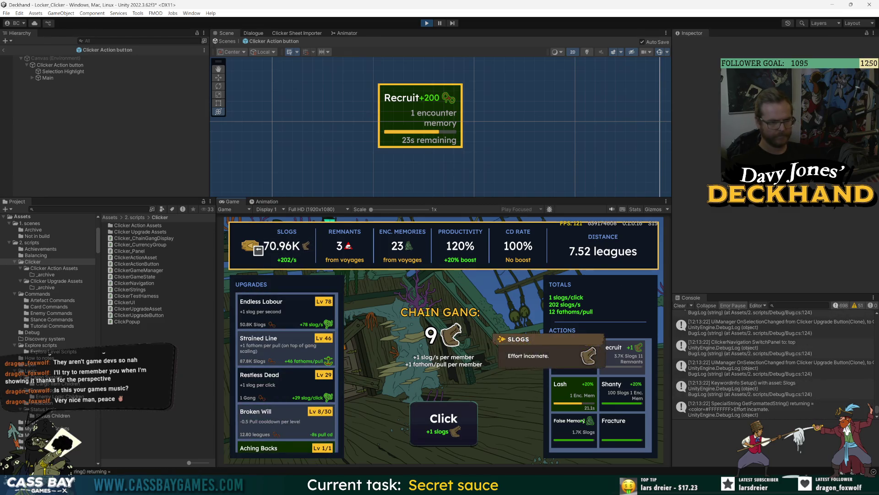
key("Right")
key("Right")
key("Right")
key("Left")
key("Left")
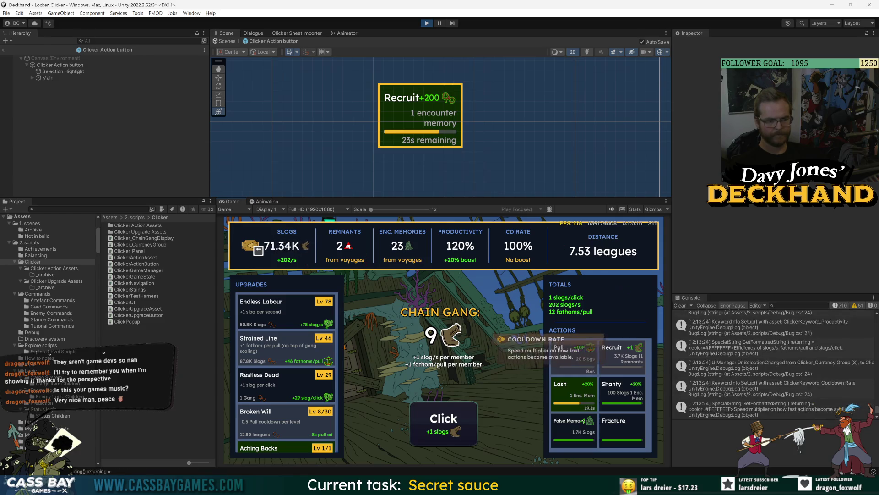
key("Left")
key("Left")
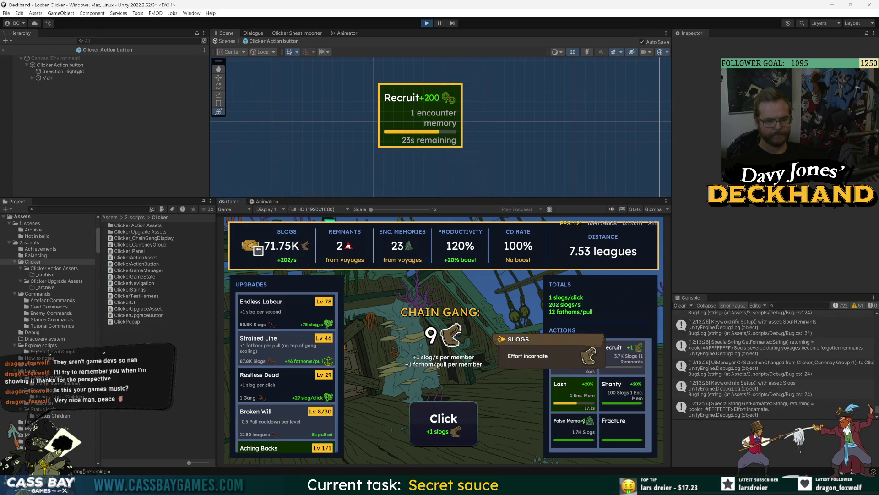
key("Right")
key("Right")
key("Right")
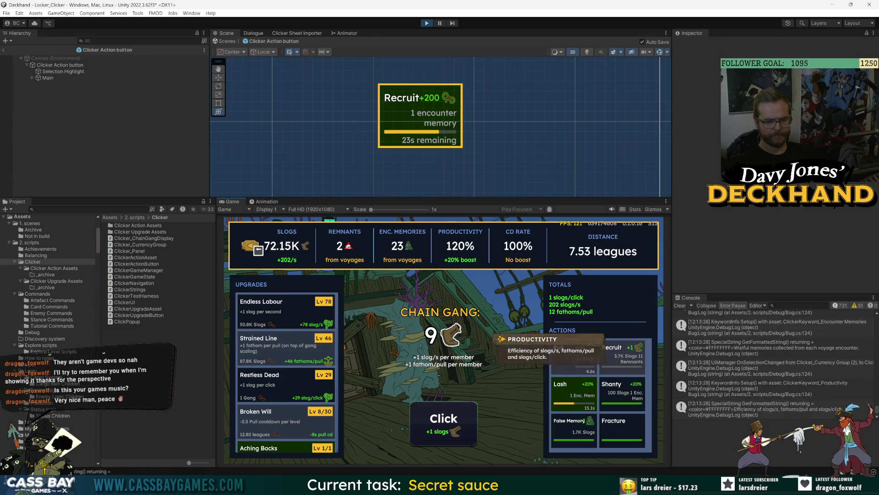
key("Right")
key("Down")
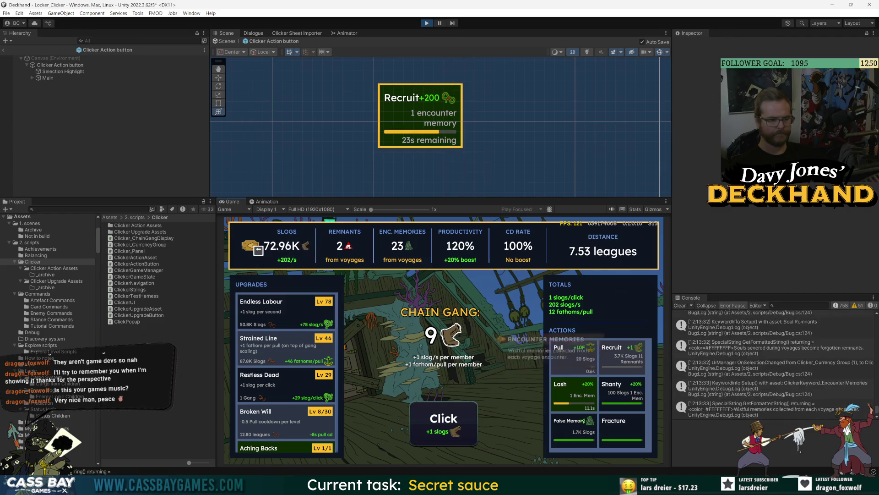
left_click(572, 355)
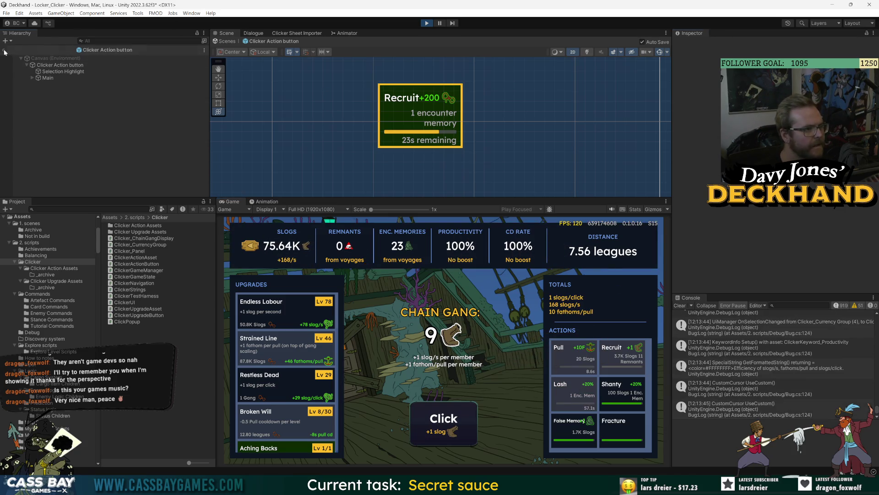
Step: Exit prefab mode to Locker_Clicker, check the Remnants and Productivity stat tooltips, and stop Play
left_click(84, 48)
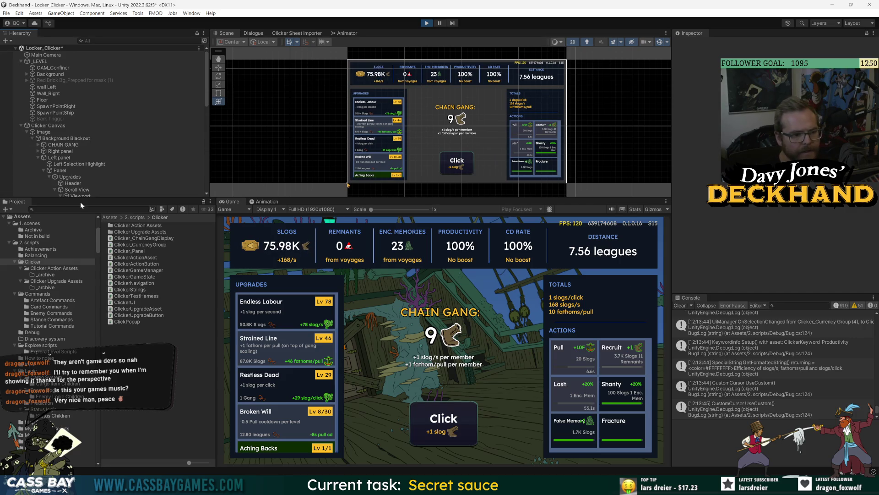
mouse_move(348, 254)
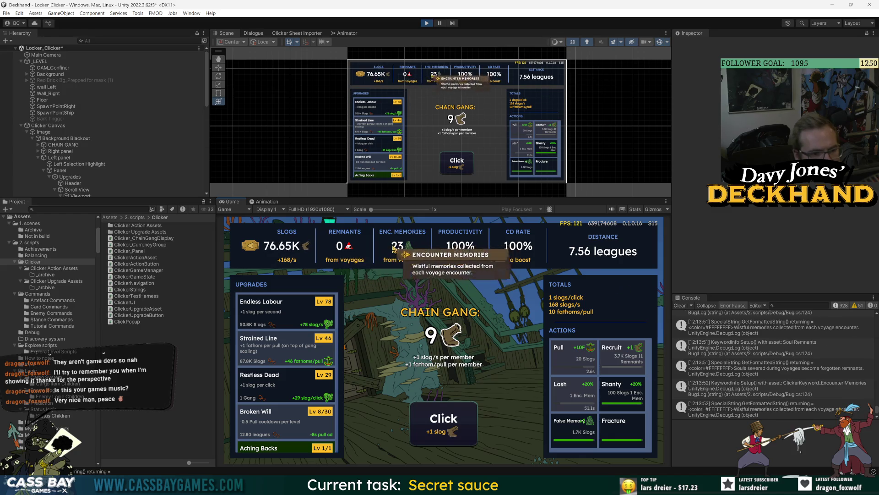
mouse_move(457, 252)
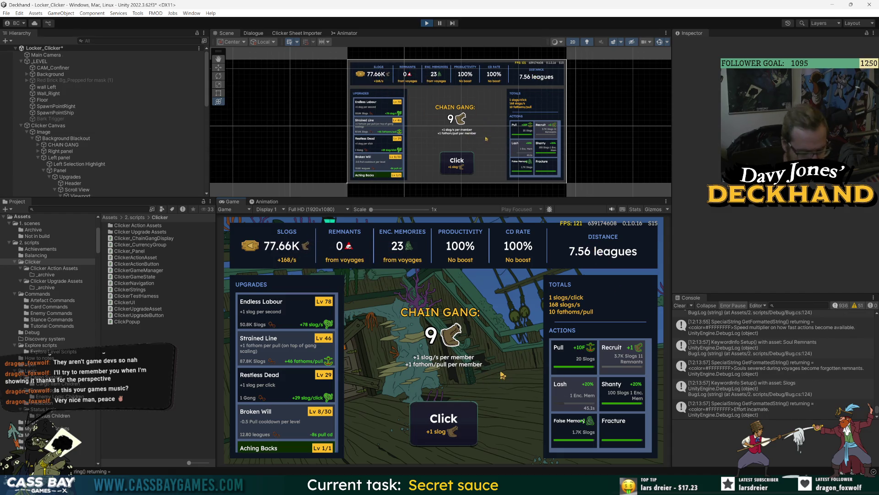
key("ctrl+p")
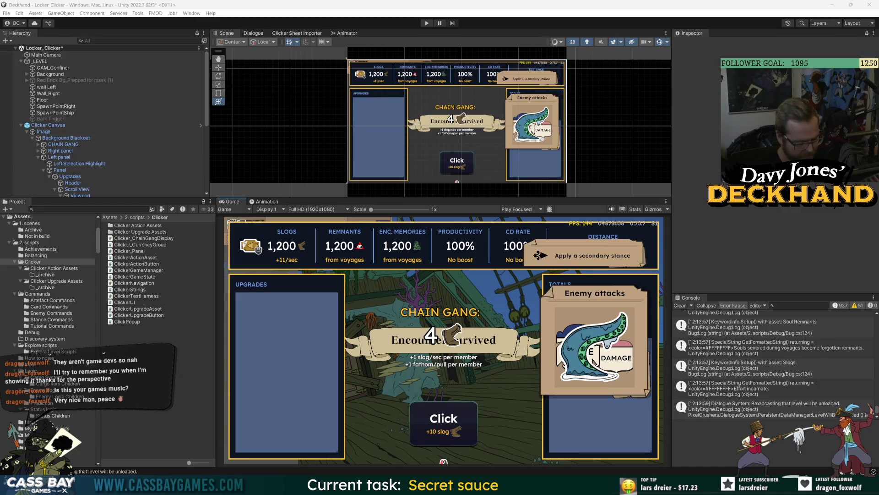
Step: Search the Project for the TooltipHotspot prefab and open it in Prefab Mode
left_click(69, 208)
type("ip")
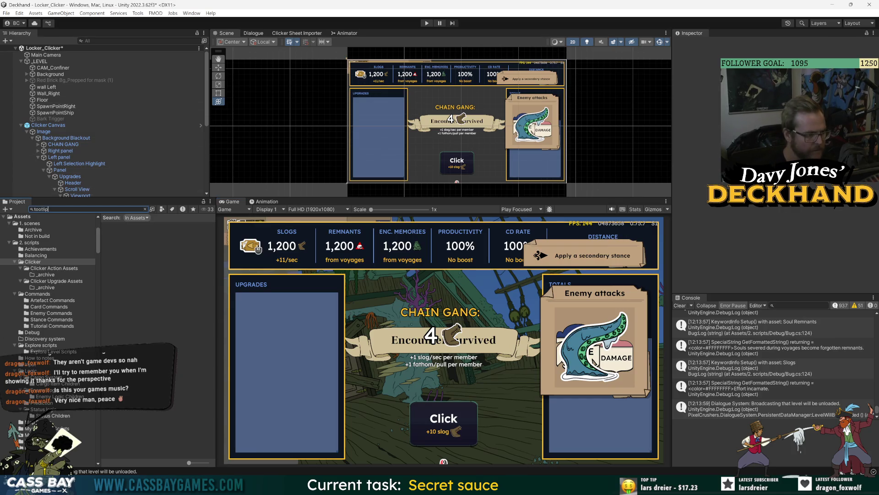
type("ltipho")
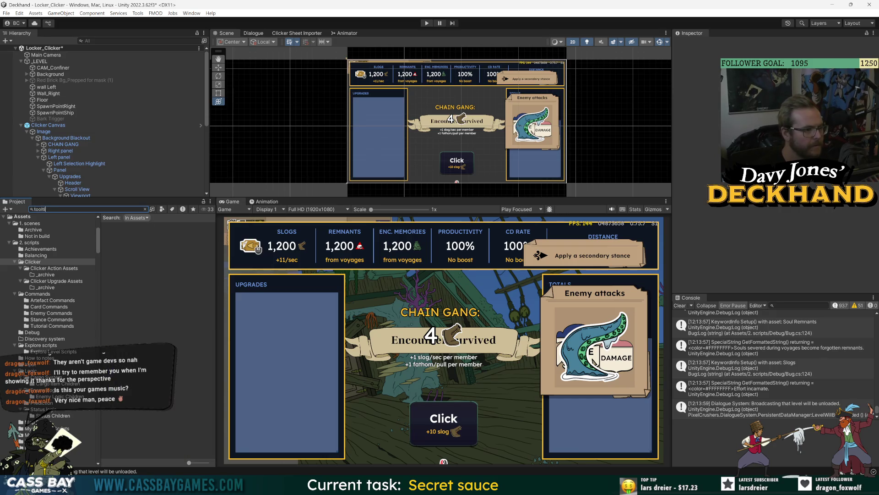
double_click(140, 231)
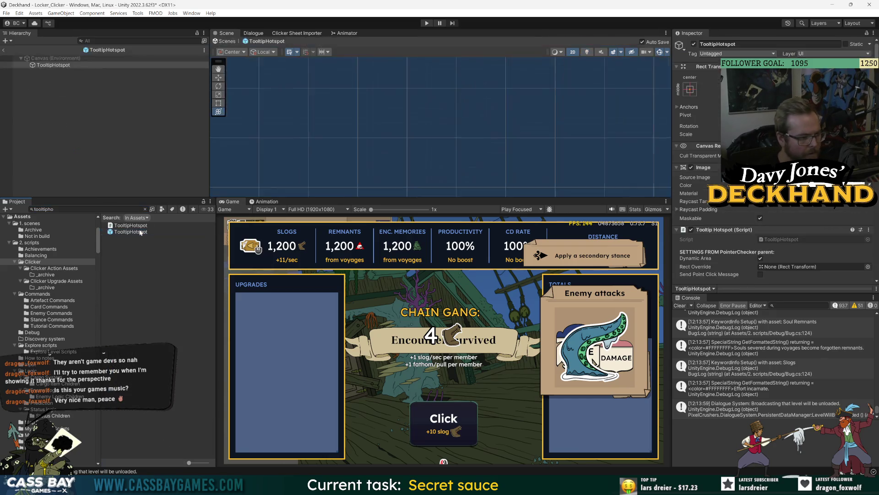
left_click(64, 66)
double_click(64, 65)
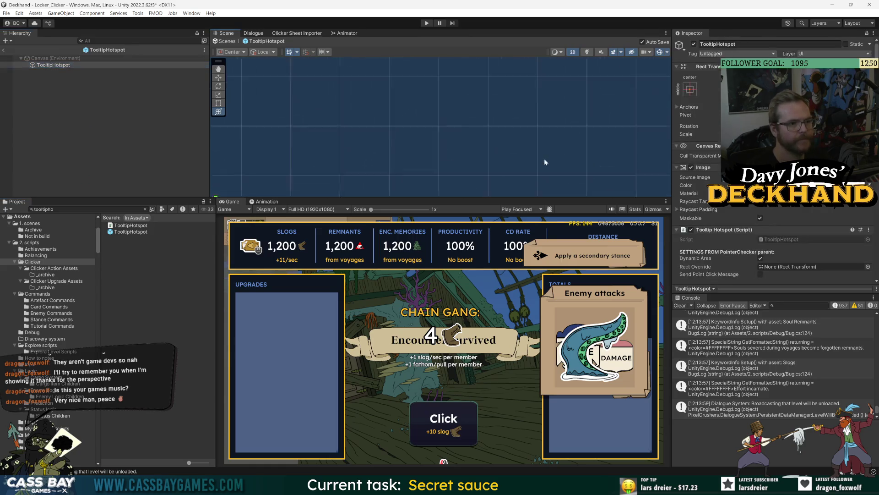
Step: Create an empty child under TooltipHotspot named 'Controller Selection Position'
right_click(53, 65)
left_click(98, 187)
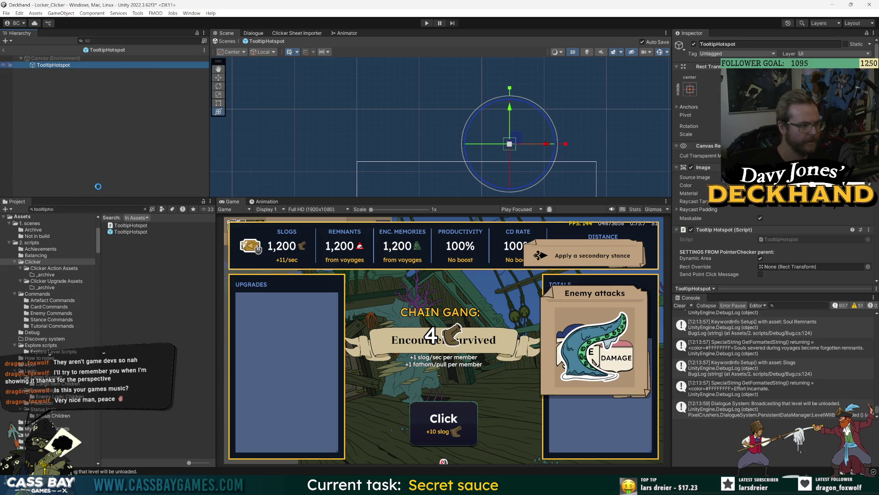
type("Control")
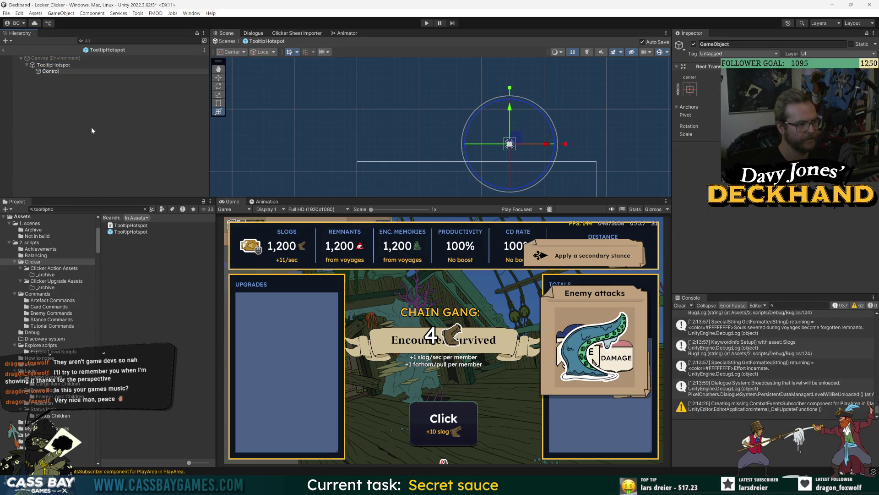
type("ler Selection")
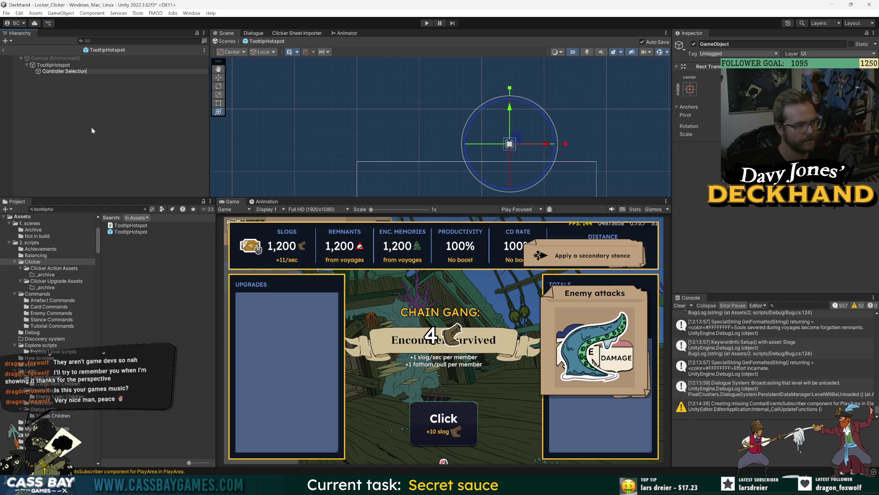
type(" Position")
key("Return")
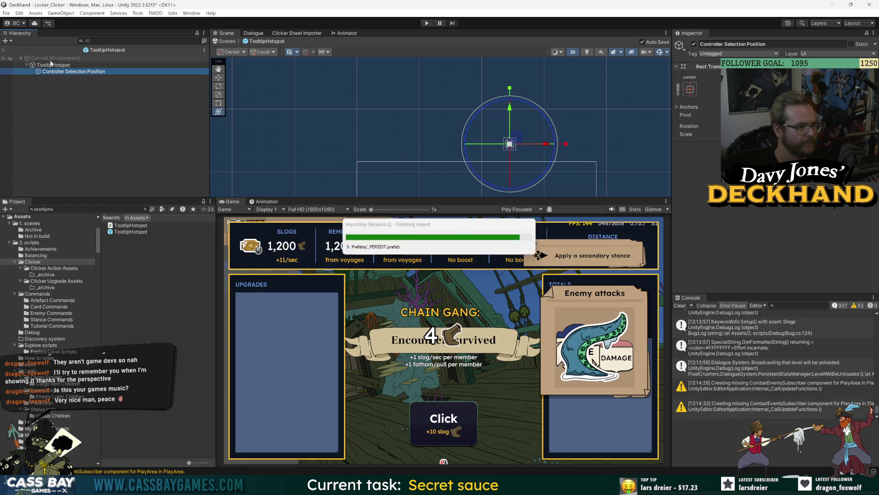
left_click(52, 66)
Step: Set Controller Selection Position's anchor preset, then reselect the TooltipHotspot root and switch to Visual Studio
left_click(99, 94)
left_click(73, 71)
left_click(690, 90)
left_click(53, 65)
scroll(750, 248, "down", 3)
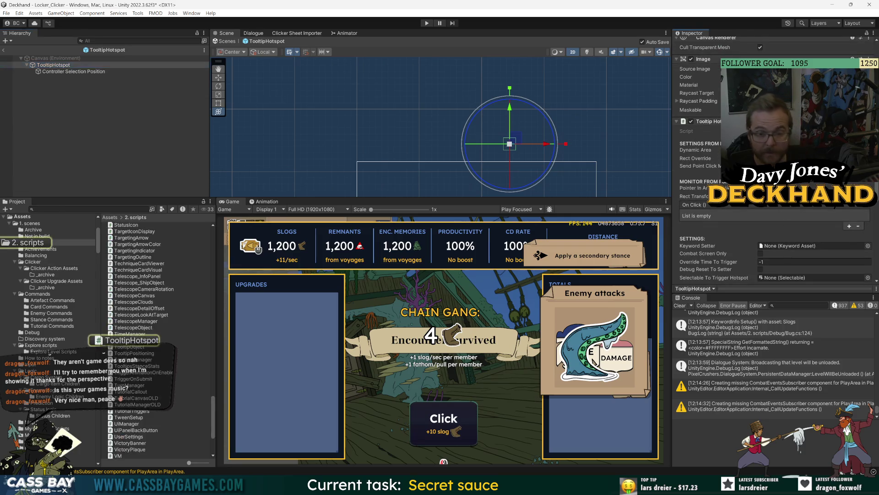
key("alt+Tab")
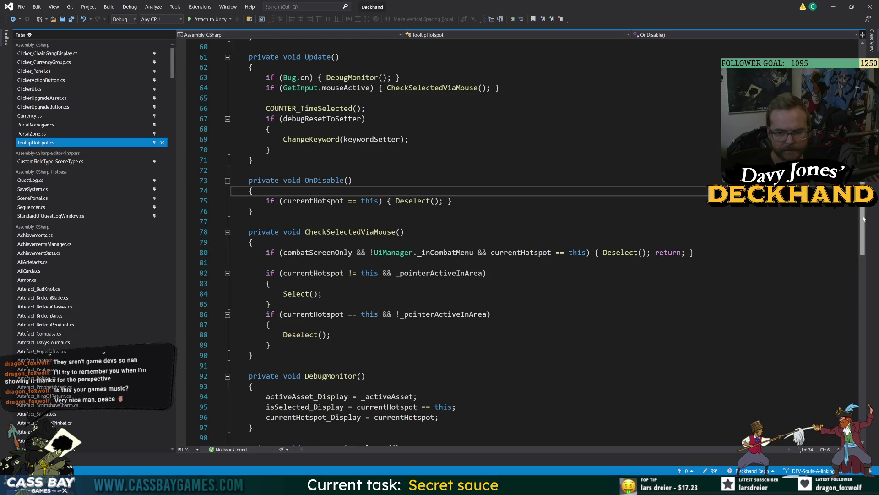
Step: Add '[SerializeField] private Transform controllerSelectedHotspotPosition;' and a public _controllerSelectedHotspotPosition getter
mouse_move(863, 232)
left_mouse_down()
mouse_move(865, 362)
mouse_move(864, 87)
left_mouse_up()
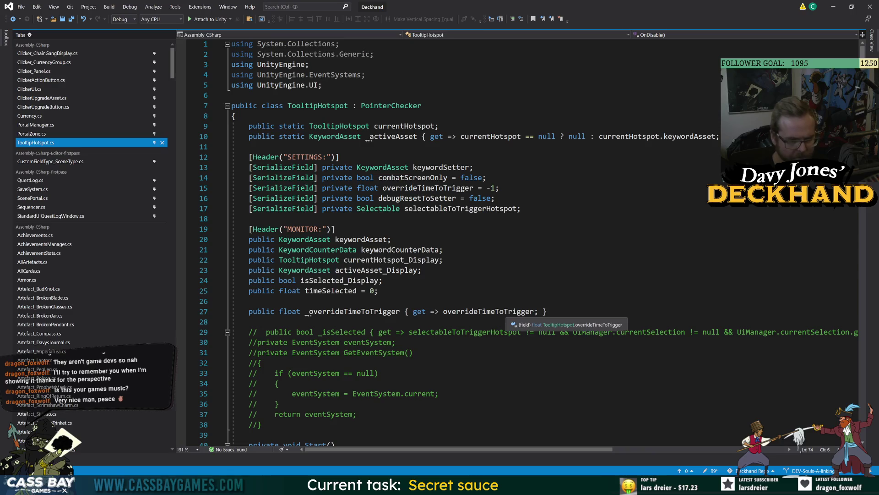
left_click(522, 208)
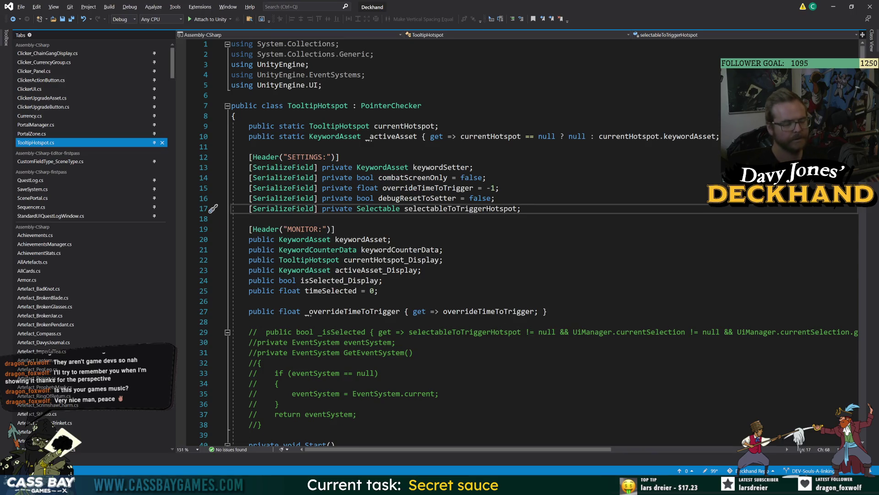
key("Return")
type("[SerializeField] priavte T")
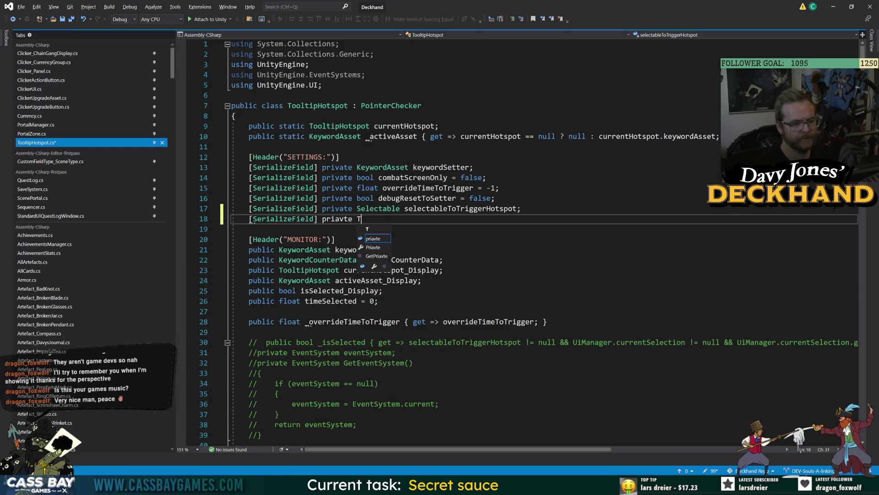
key("BackSpace")
key("BackSpace")
key("BackSpace")
key("BackSpace")
key("BackSpace")
key("BackSpace")
type("vate")
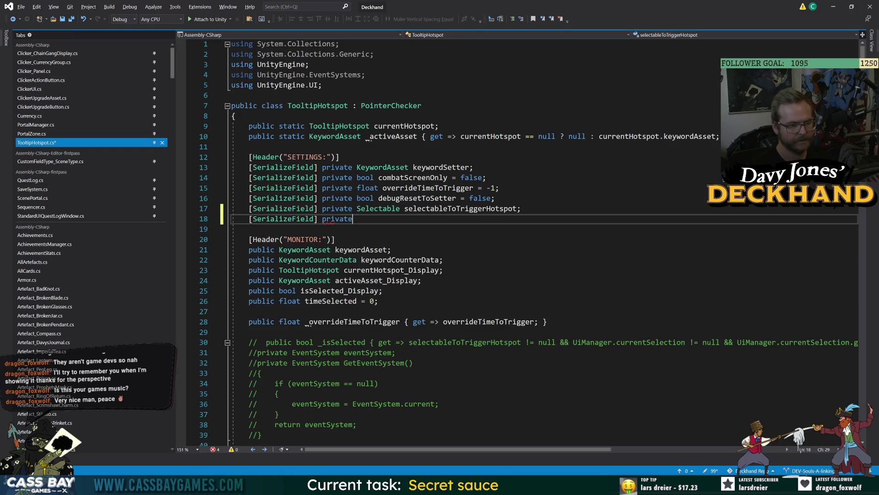
type(" Transf")
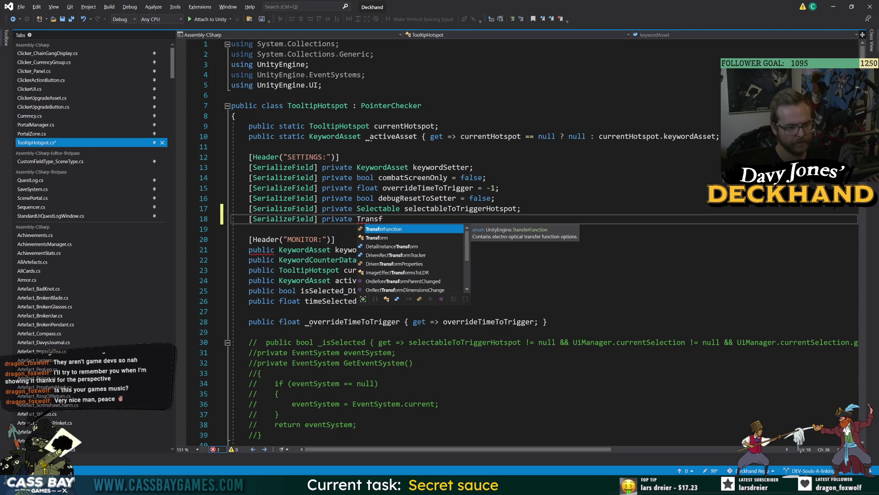
type("o")
key("Tab")
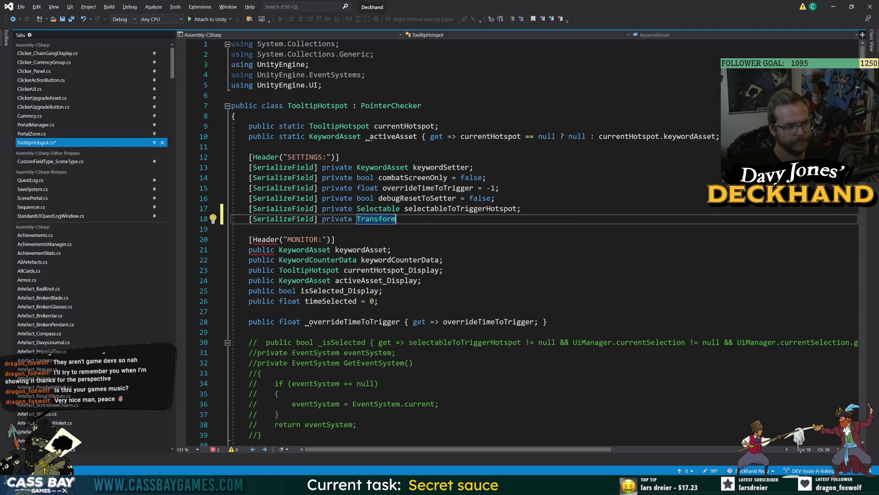
type("controller")
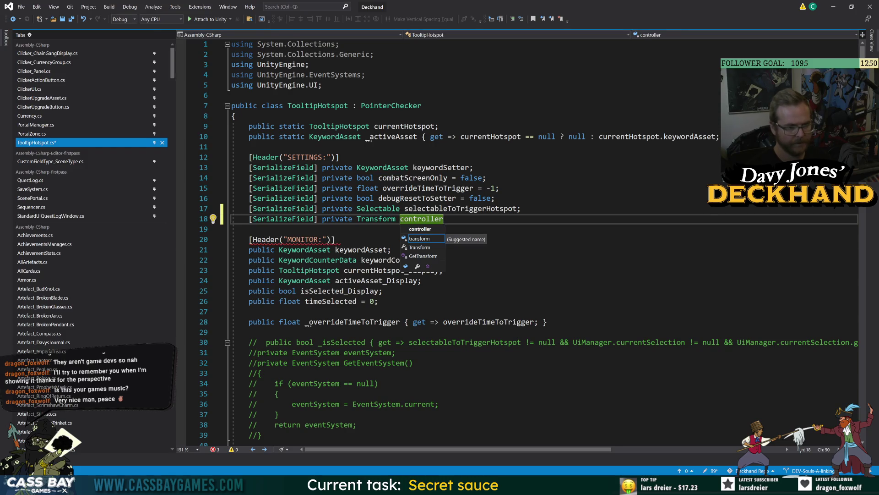
type("Selected")
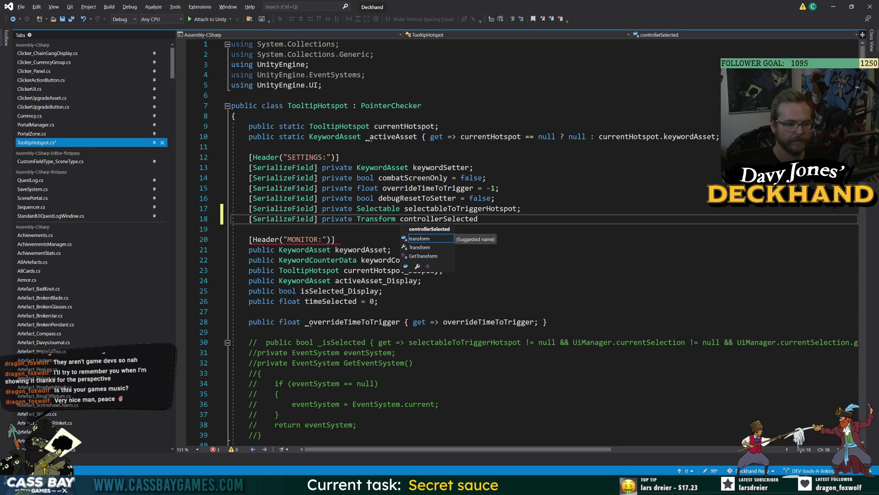
type("HotspotPso")
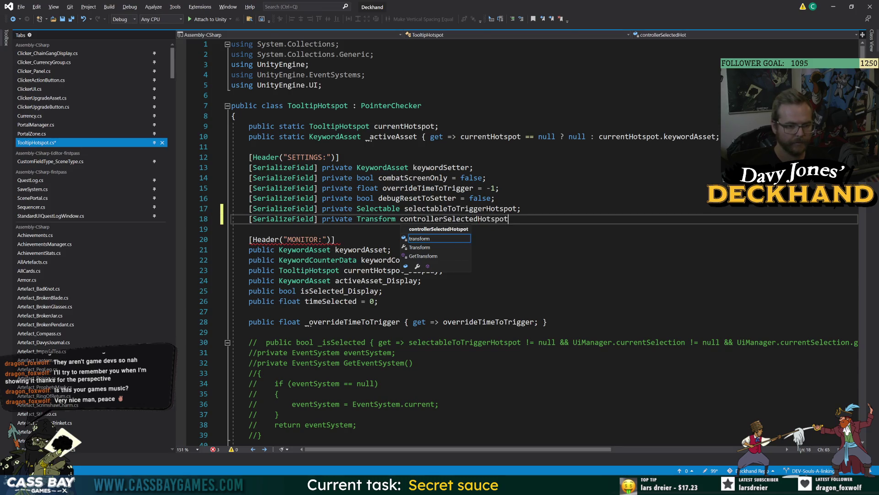
key("BackSpace")
type("tion;")
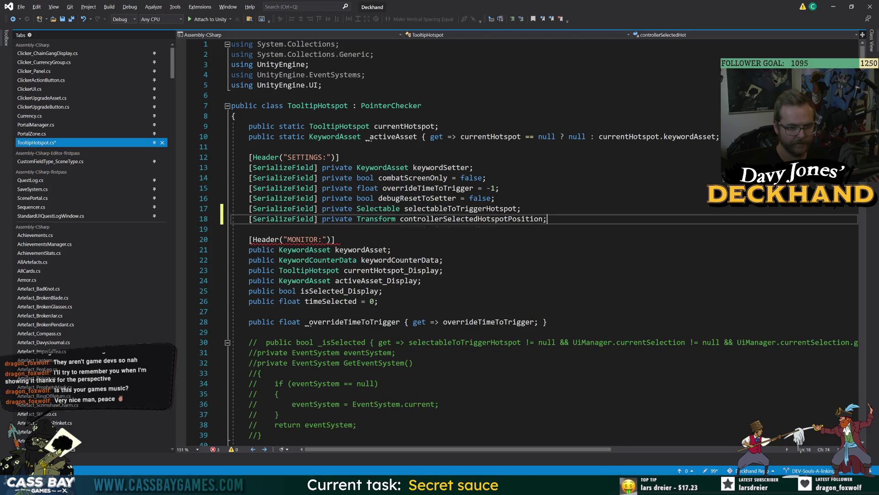
key("Return")
type("blic T")
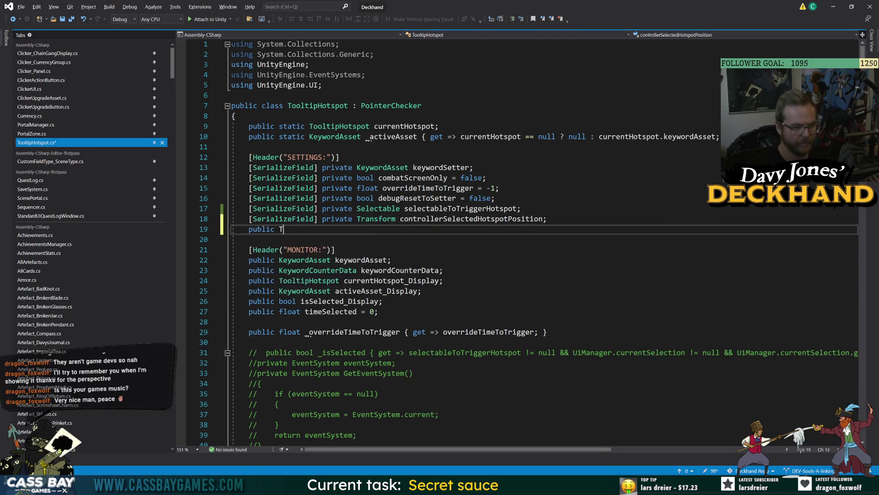
type("ransform _contr")
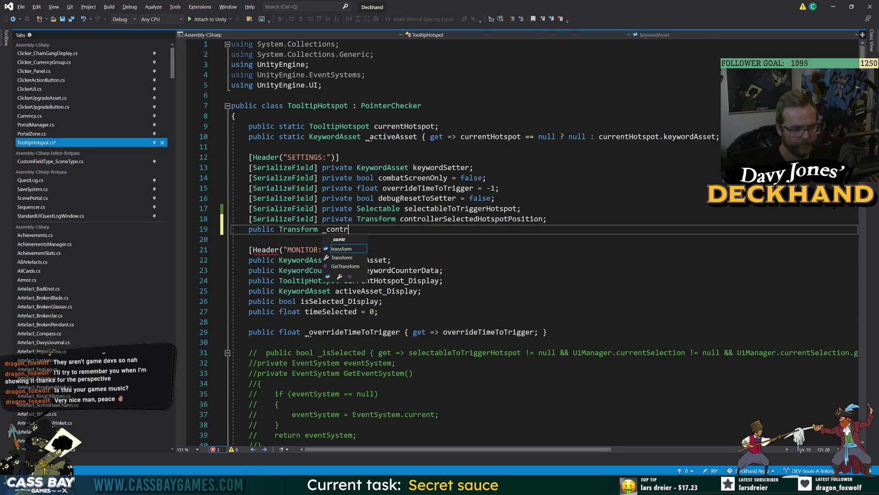
type("ollerS")
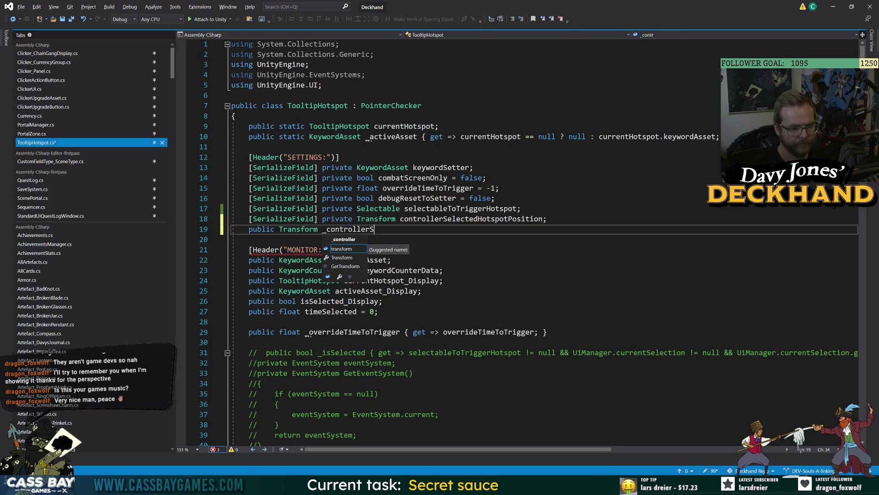
type("electedHotspotPosition\"get")
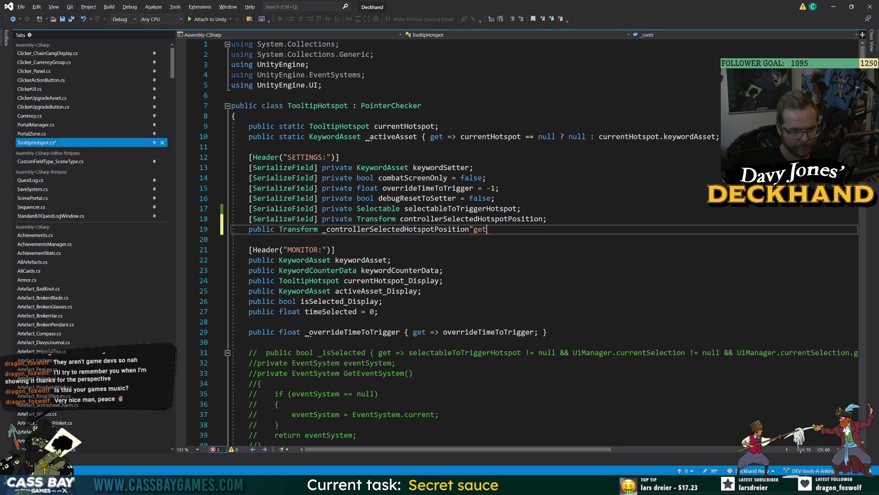
type(" { get=>? contr")
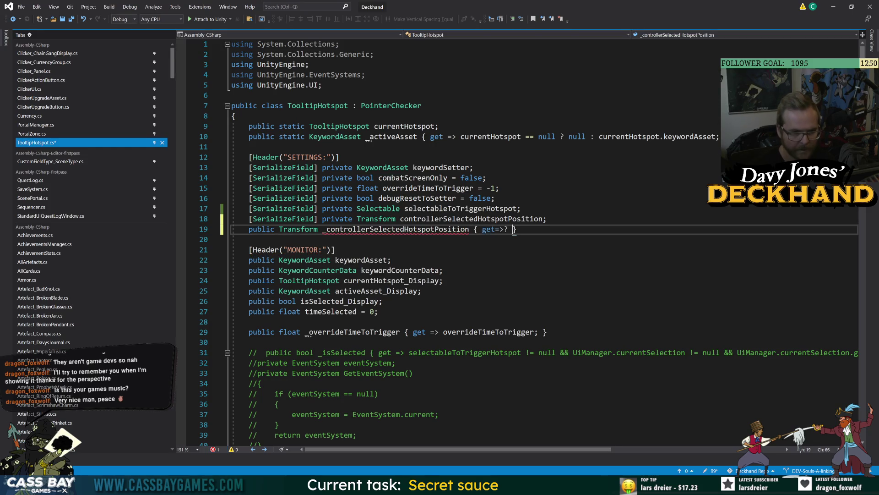
type(";")
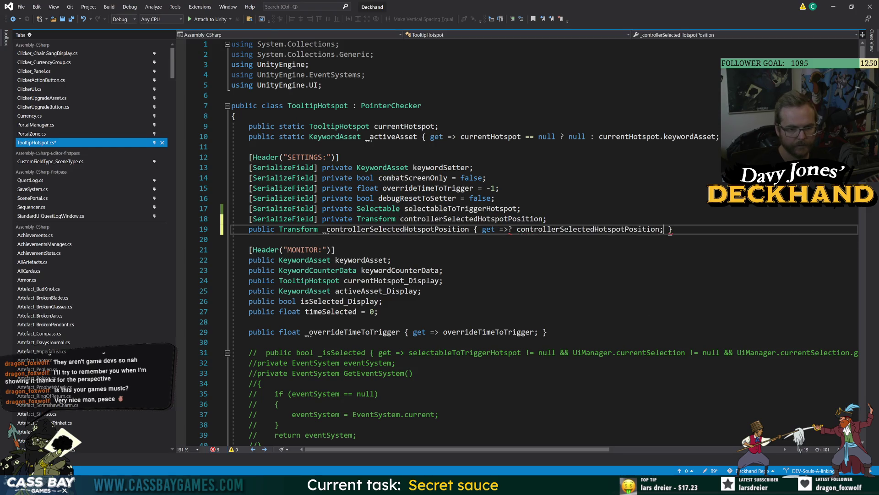
left_click(443, 280)
Step: Back in Unity, search the Project for 'tooltip' and open the TooltipsManager script
key("alt+Tab")
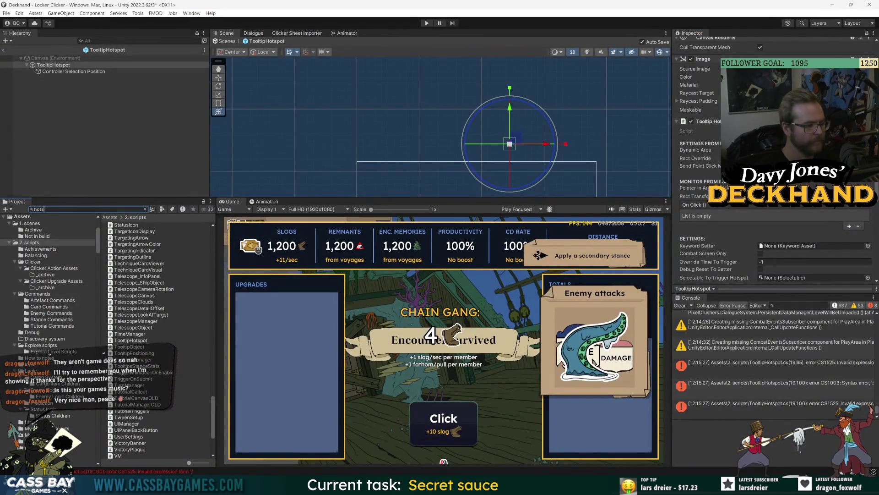
key("BackSpace")
key("BackSpace")
key("BackSpace")
type("tooltip")
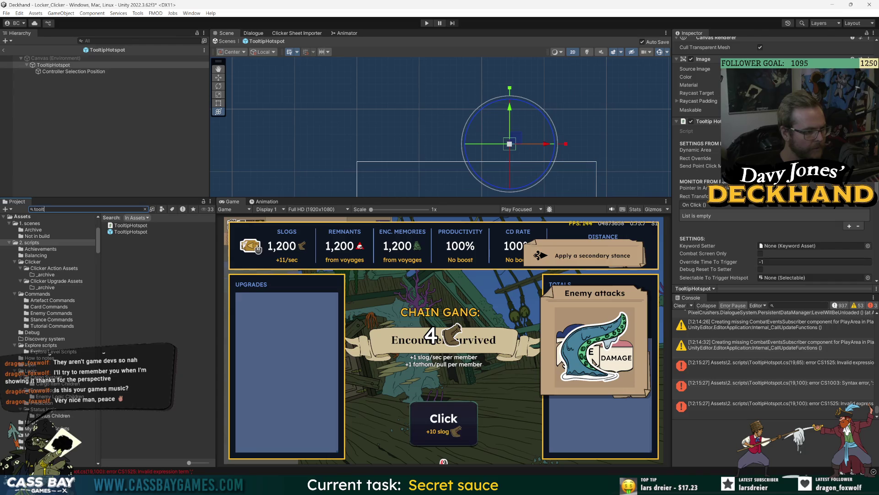
scroll(158, 328, "down", 3)
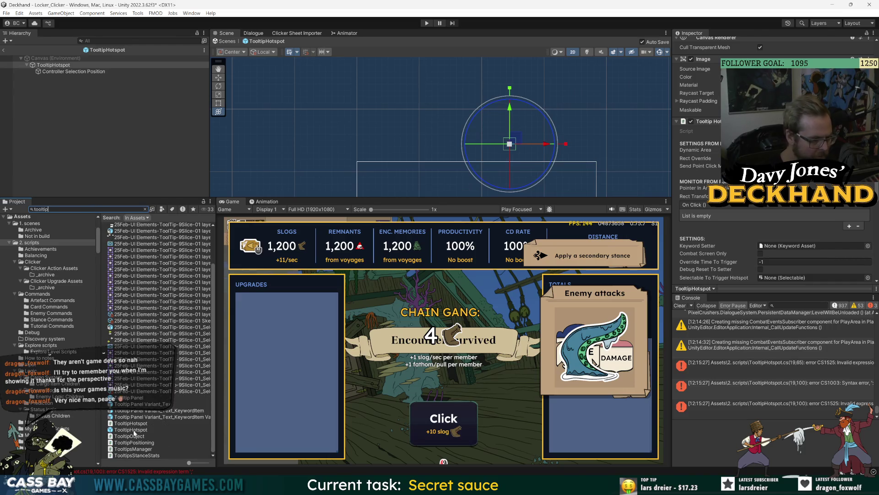
double_click(143, 451)
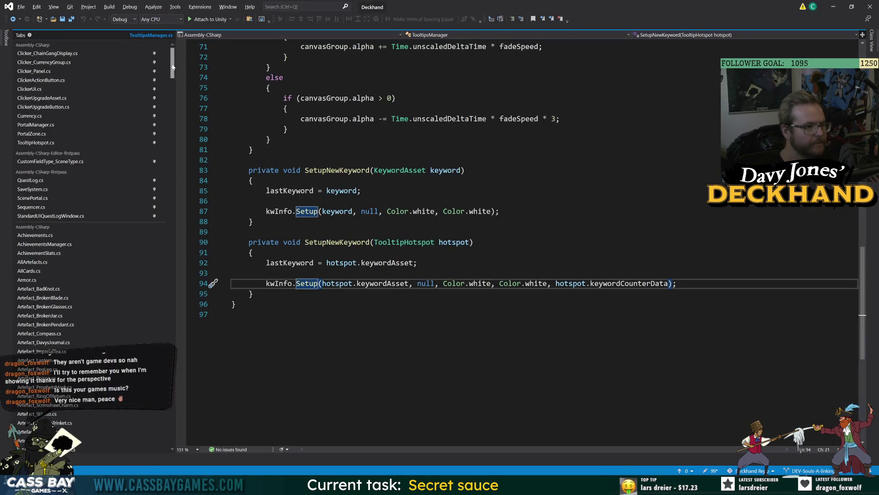
Step: Scroll TooltipsManager.cs from its SetupNewKeyword methods up to the top, then return to Unity
scroll(138, 275, "down", 20)
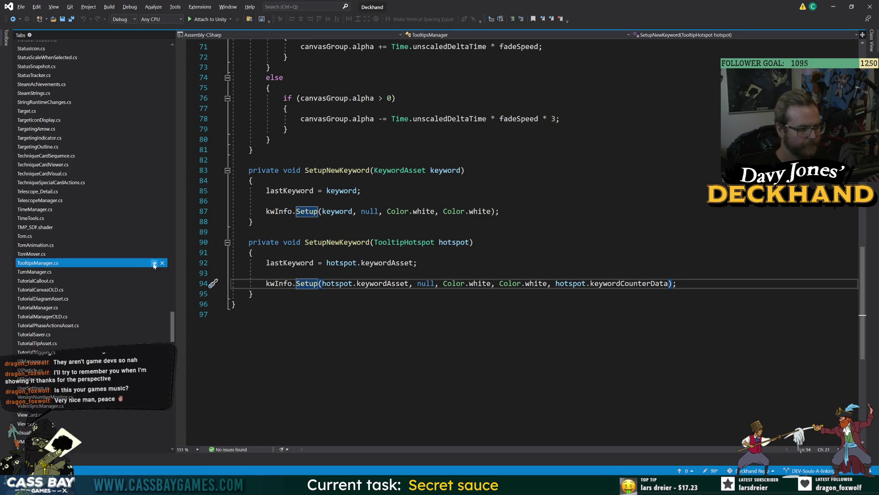
left_click_drag(172, 326, 172, 62)
left_click(274, 181)
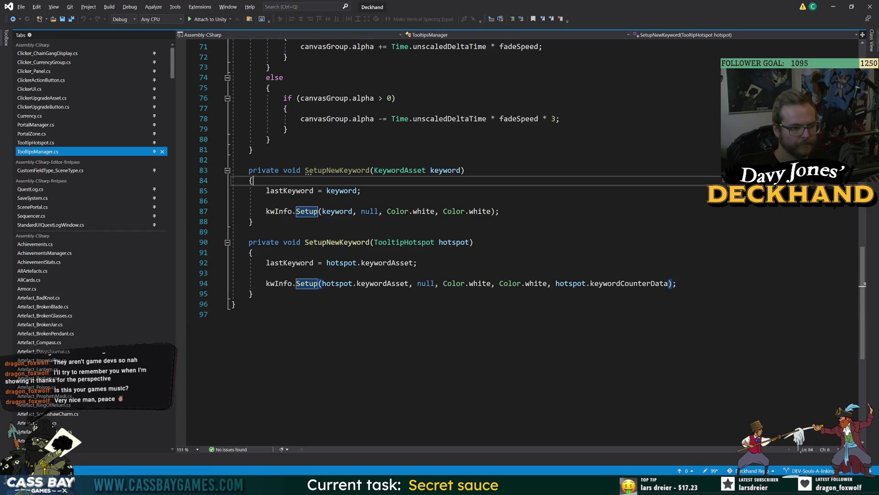
scroll(458, 229, "up", 5)
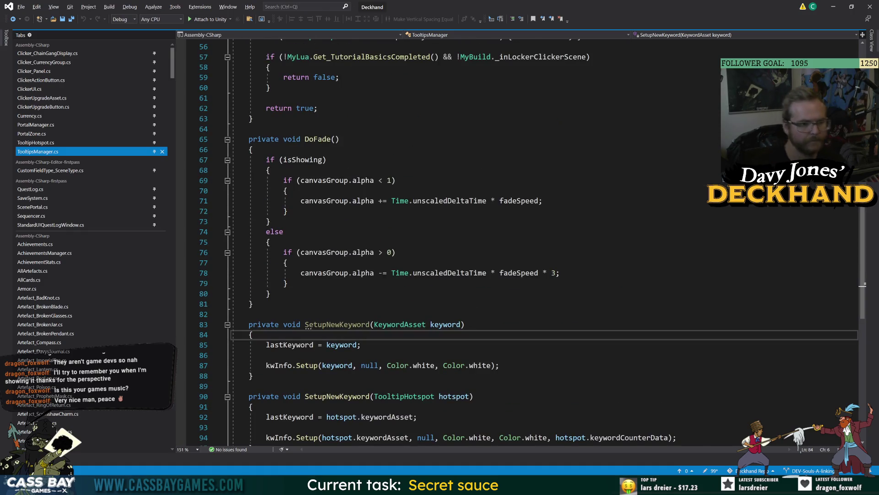
scroll(458, 229, "up", 6)
scroll(458, 229, "up", 7)
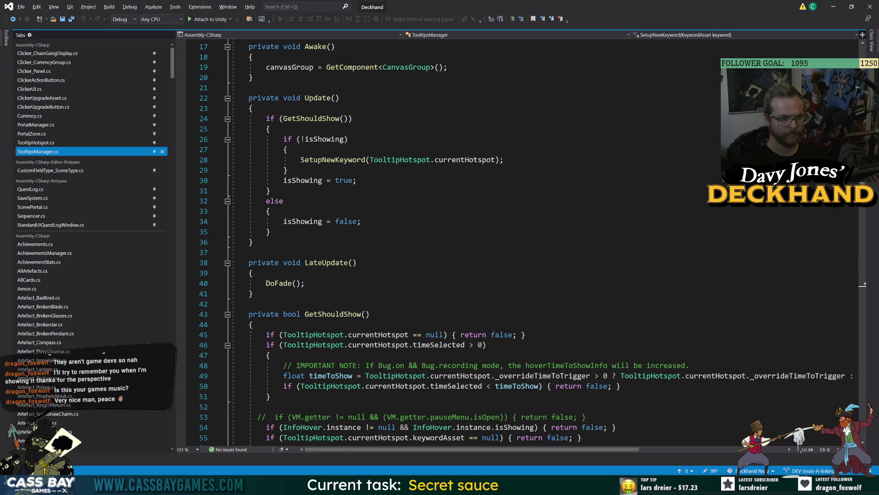
scroll(458, 229, "up", 6)
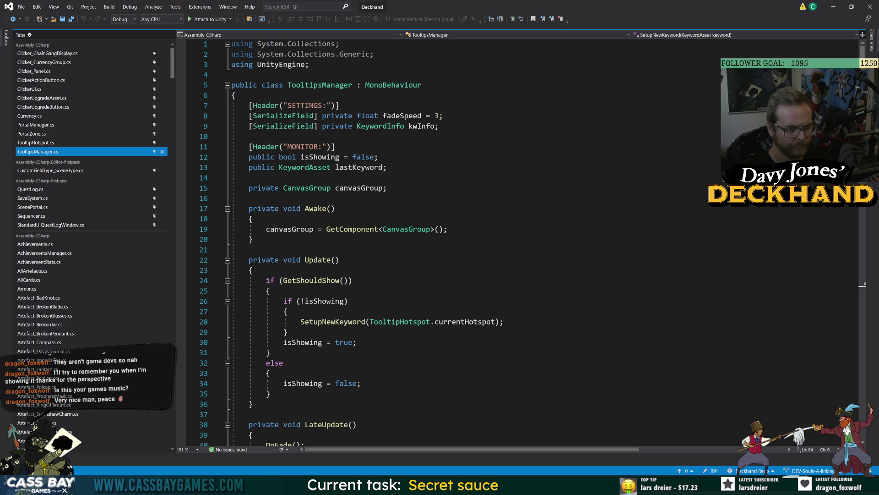
key("alt+Tab")
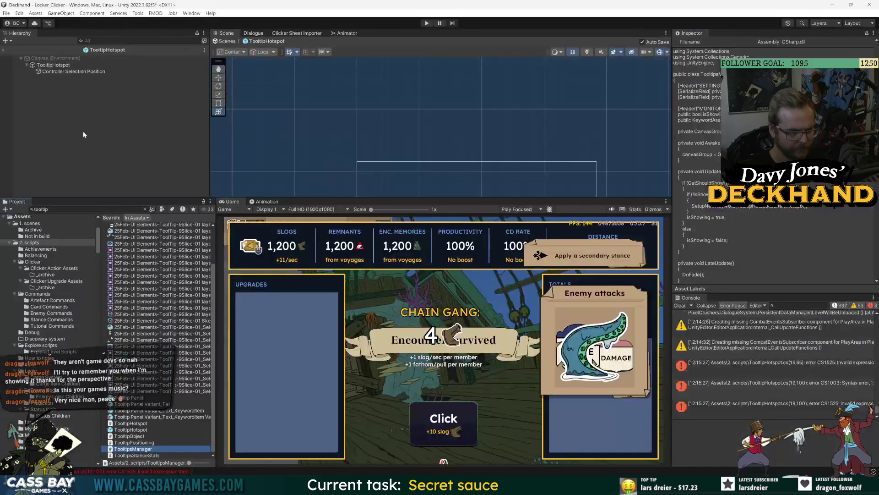
Step: Open the Tooltip Panel prefab from a 'tooltip' search, inspect ImageGroup and Tooltip Panel, then exit
left_click(46, 209)
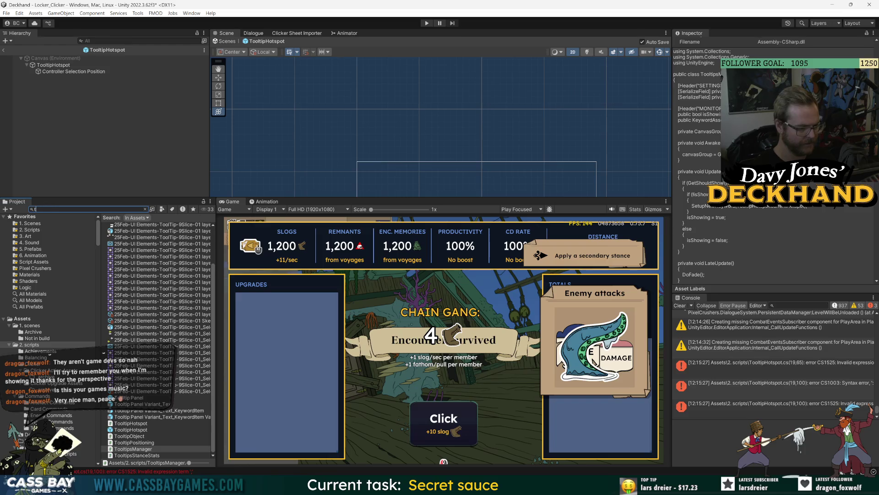
type("oolt")
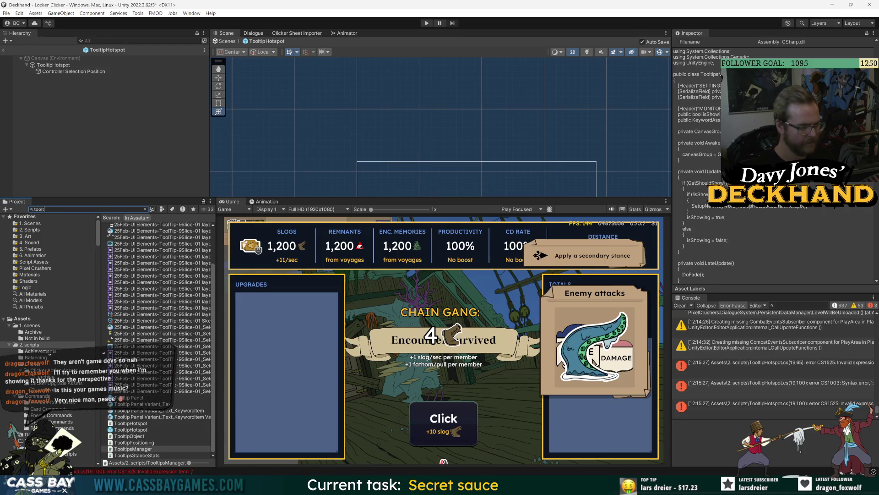
double_click(135, 398)
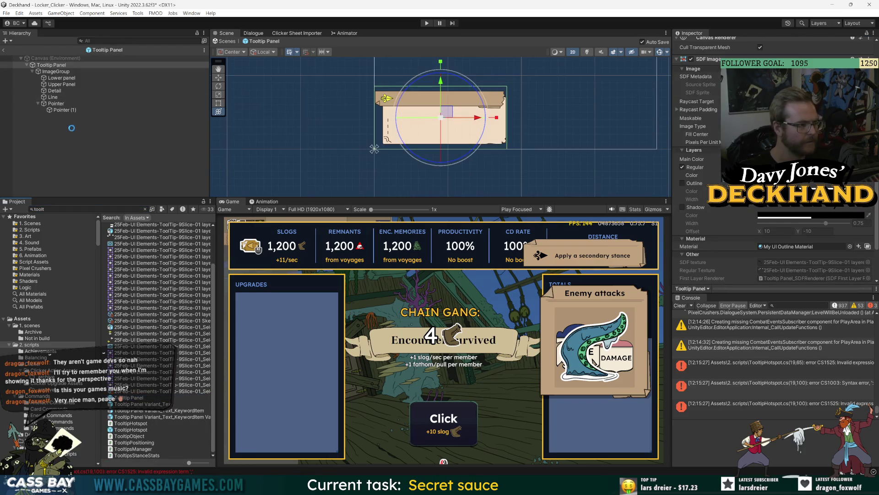
left_click(57, 73)
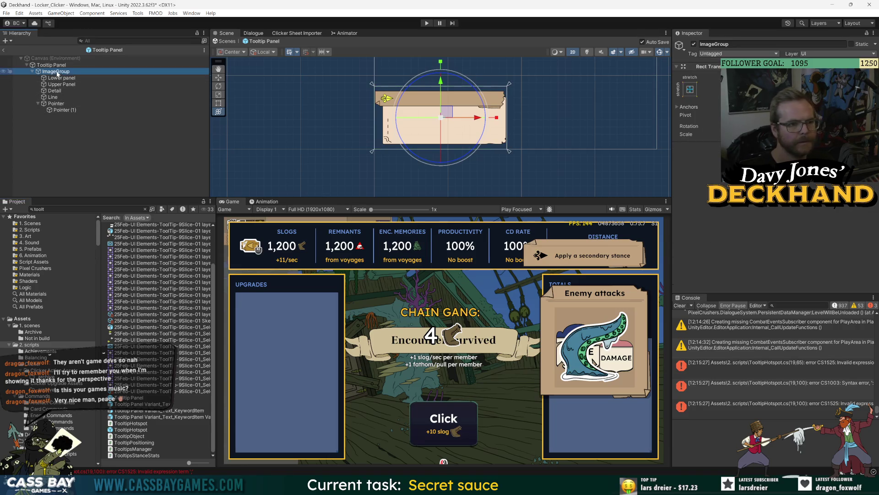
left_click(52, 66)
scroll(717, 232, "down", 5)
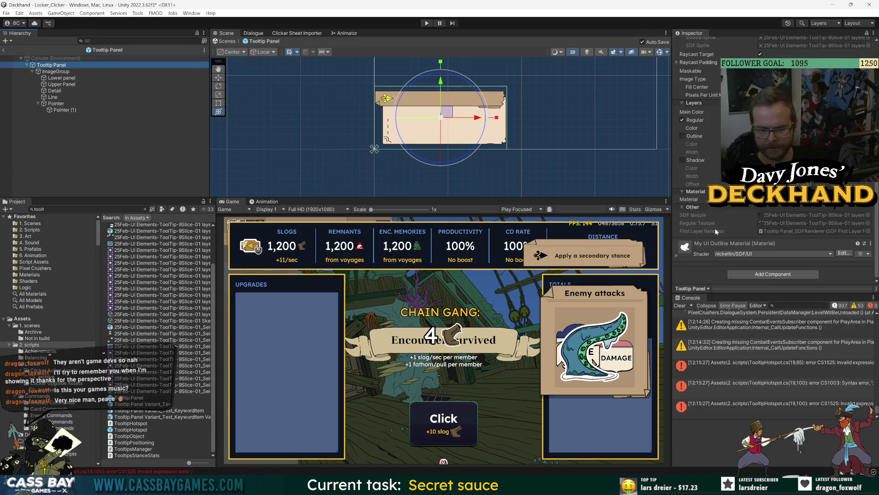
left_click(57, 71)
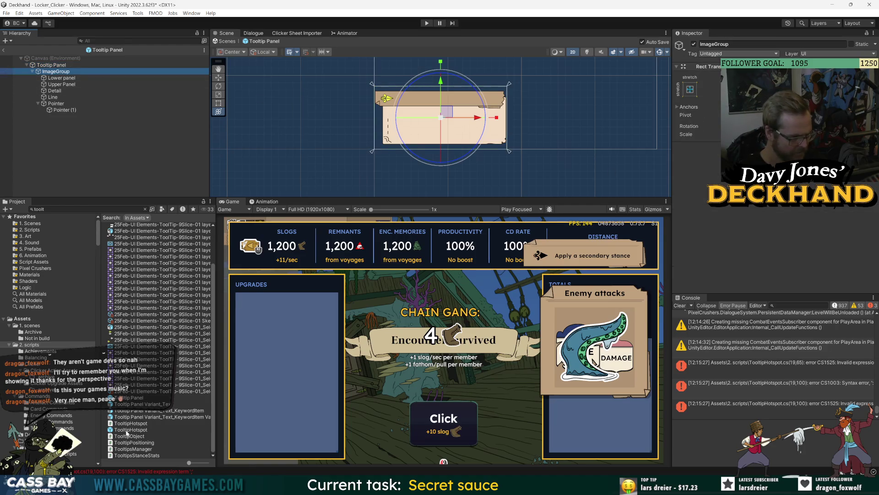
scroll(155, 415, "up", 3)
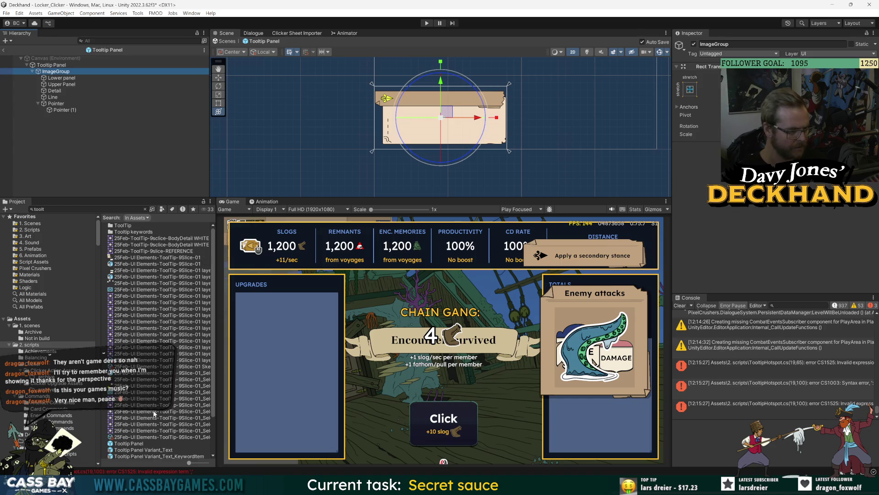
scroll(154, 411, "down", 3)
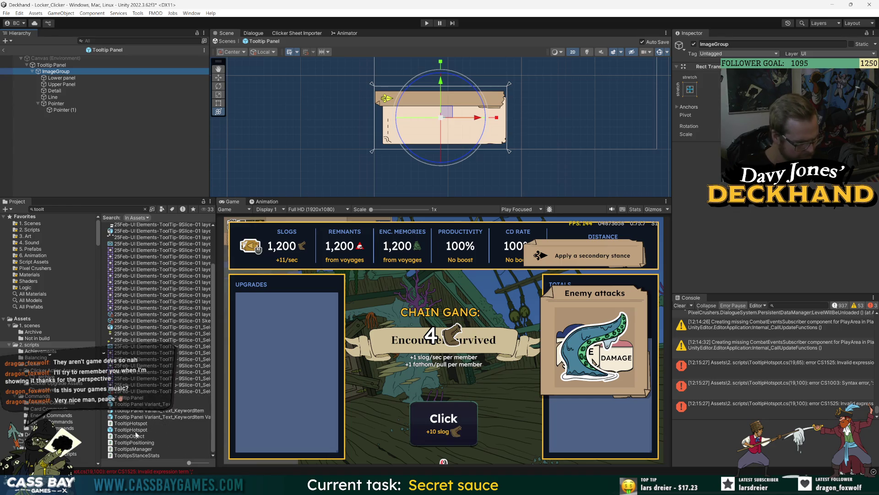
left_click(3, 50)
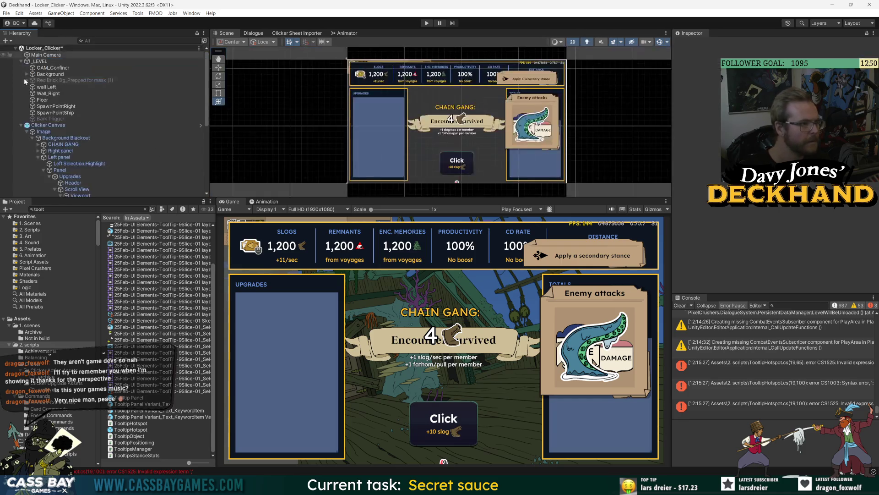
Step: Expand _PERSIST in the Hierarchy and open the _PERSIST and _InfoHover Canvas prefabs
left_click(21, 126)
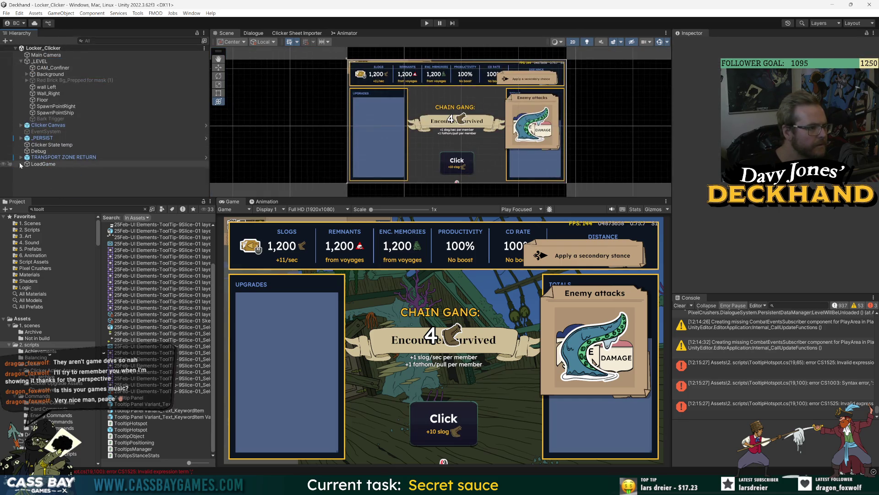
left_click(22, 138)
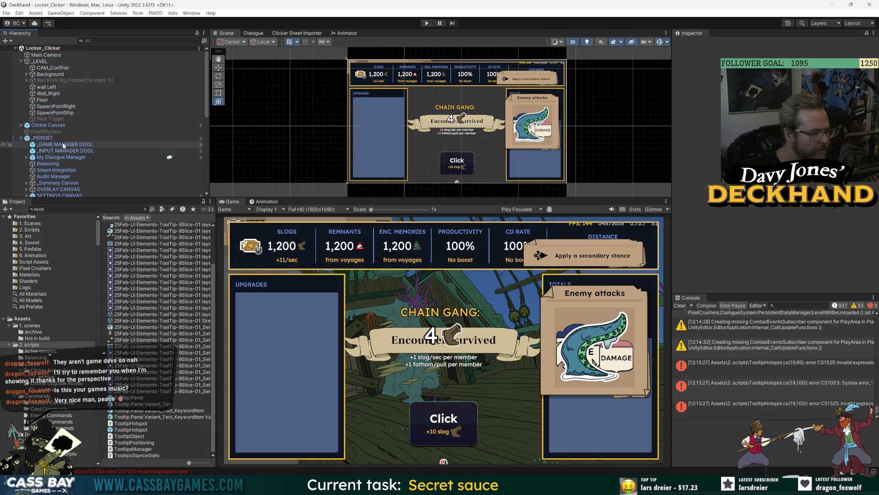
left_click(43, 138)
double_click(42, 138)
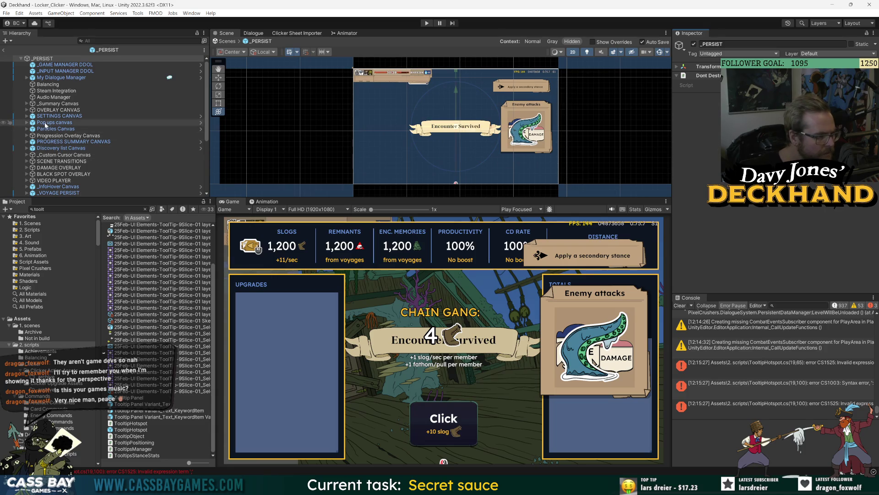
left_click(57, 186)
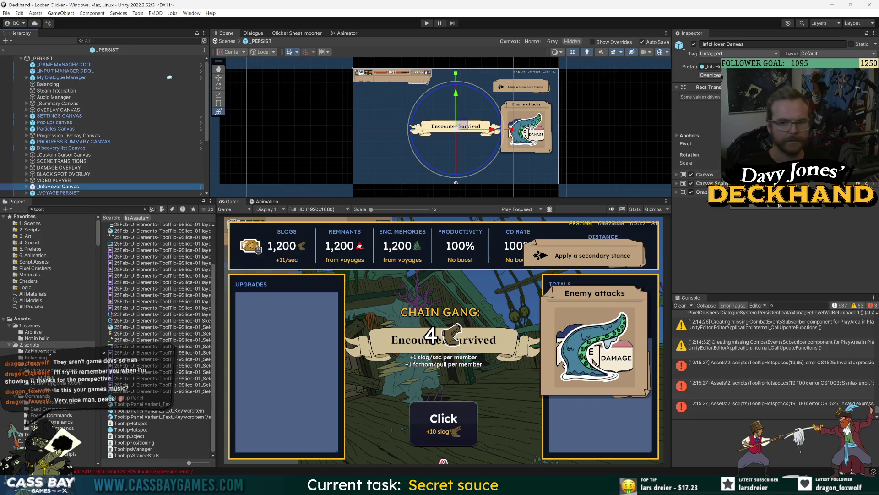
left_click(201, 186)
Step: Select ToolTips and briefly open its TooltipsManager script before returning to Unity
left_click(54, 104)
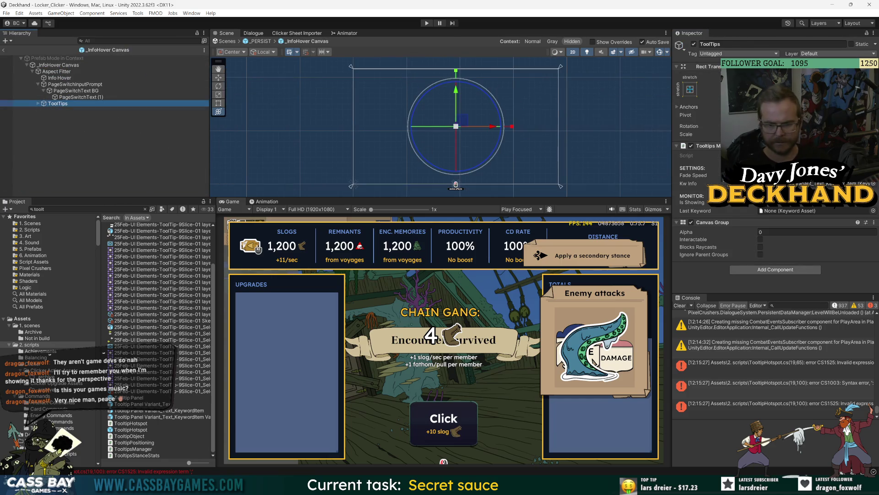
double_click(755, 155)
key("alt+Tab")
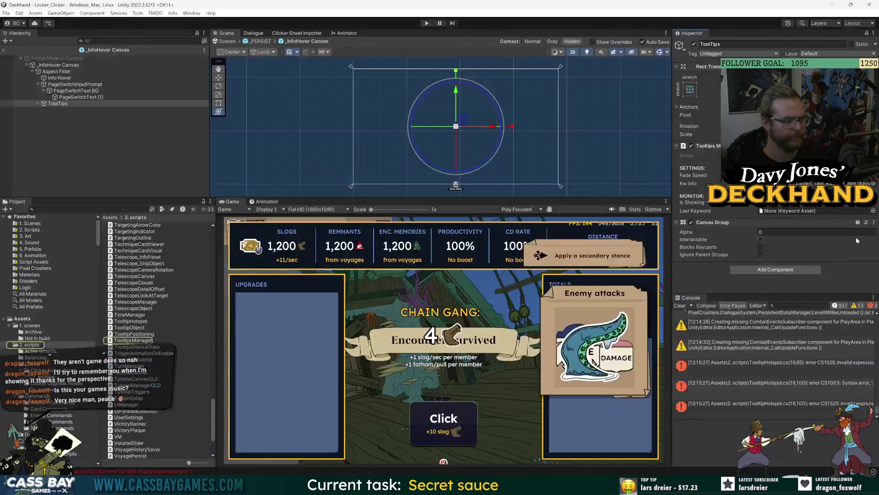
key("alt+Tab")
key("alt+Tab")
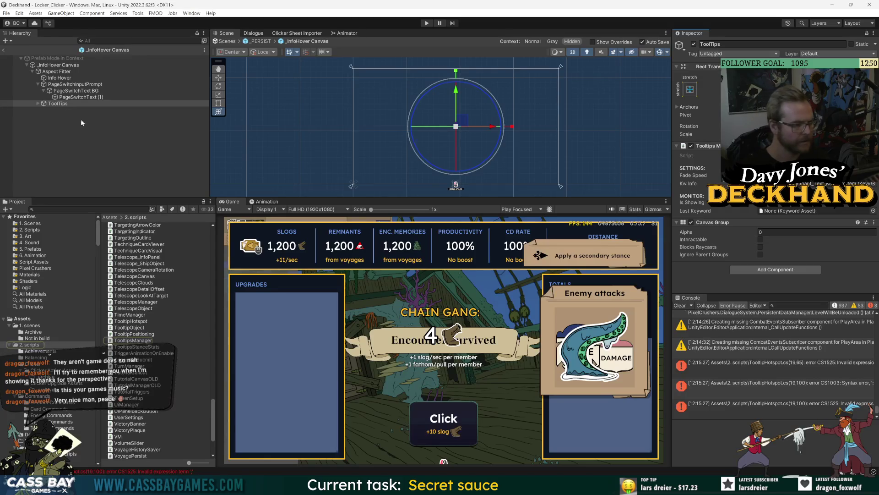
Step: Select the keyword tooltip panel, expand Tooltip Positioning, clear the Console, and open TooltipPositioning.cs
left_click(38, 102)
left_click(58, 110)
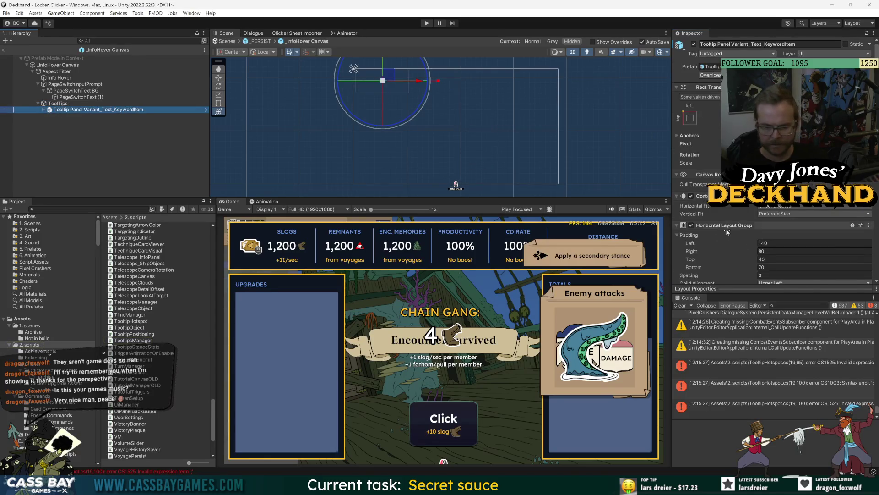
scroll(728, 229, "down", 5)
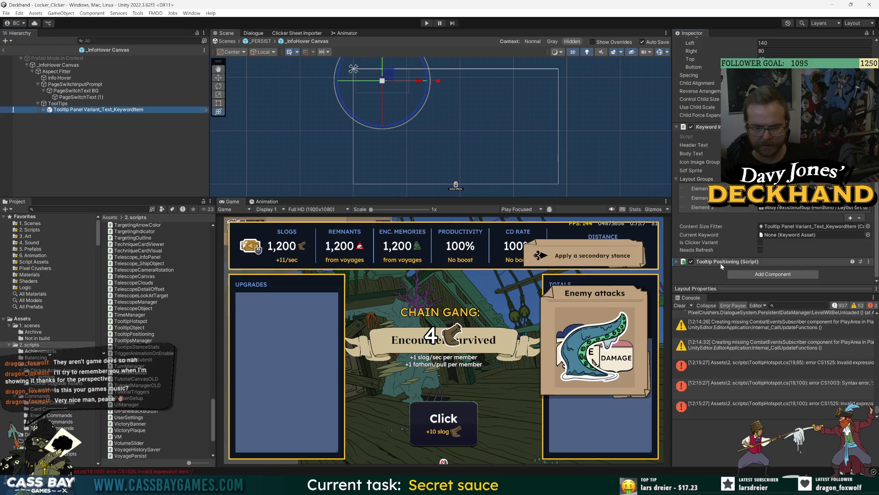
left_click(715, 262)
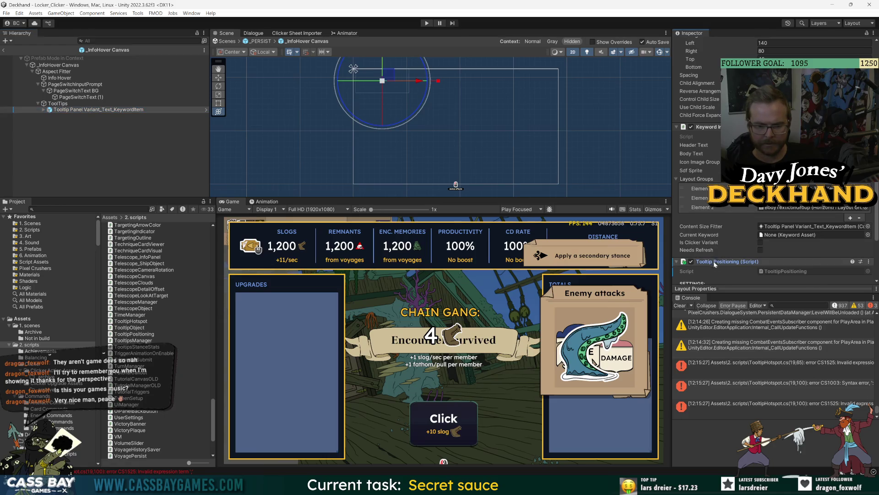
left_click(685, 306)
scroll(723, 255, "down", 3)
double_click(788, 189)
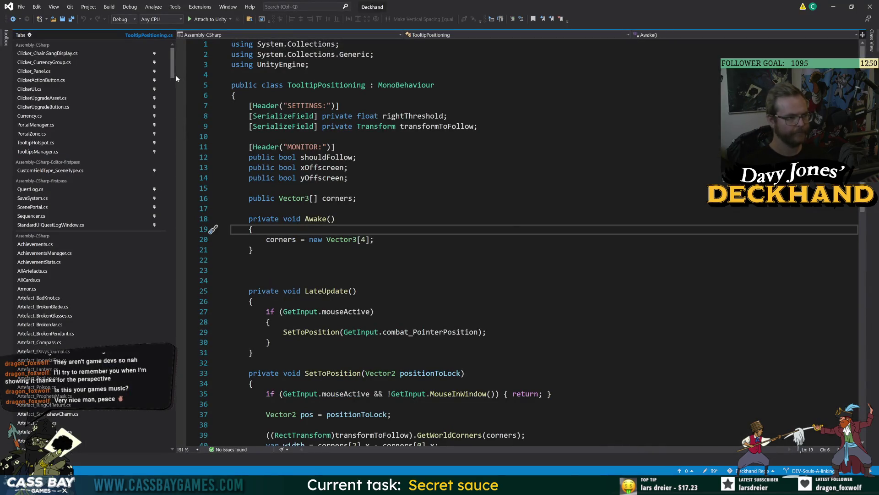
Step: Pin TooltipPositioning.cs and add an empty else block after the mouseActive if in LateUpdate
scroll(155, 367, "down", 15)
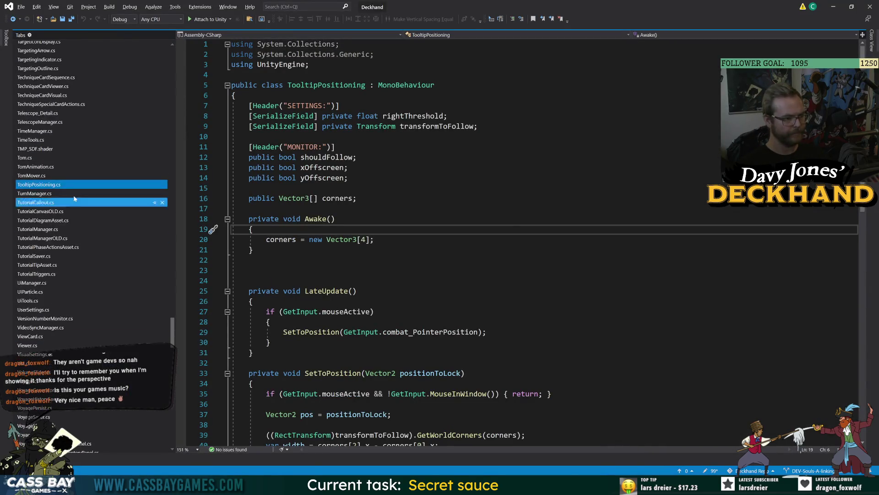
left_click(154, 185)
left_click(249, 270)
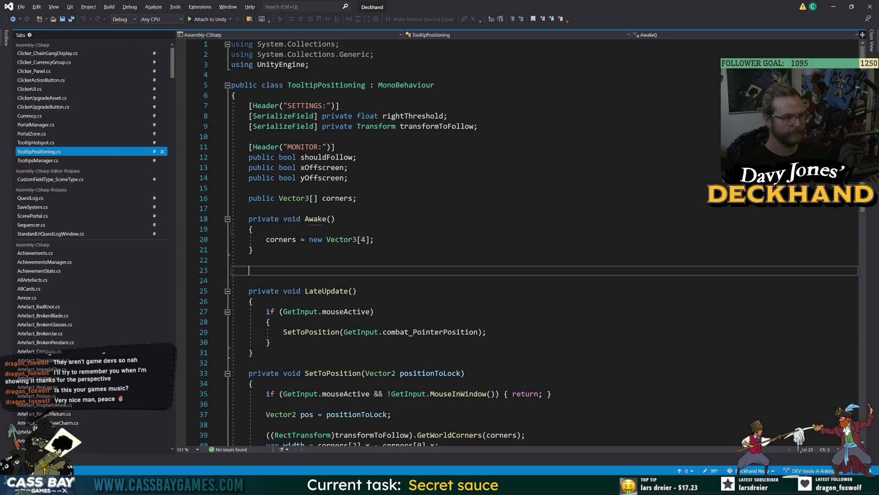
left_click(271, 342)
key("Return")
type("else")
key("Return")
type("{")
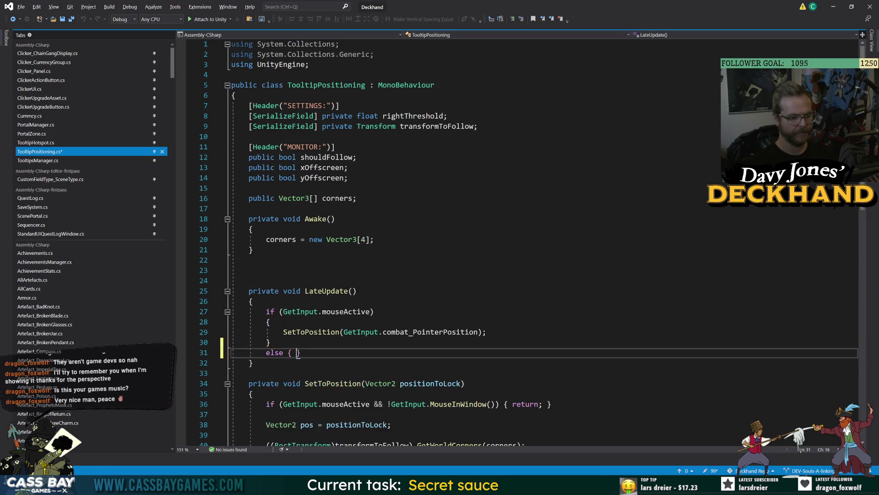
key("Return")
Step: Begin the else body with 'if (TooltipsManager.inst' and bring up TooltipsManager.cs
type("if (")
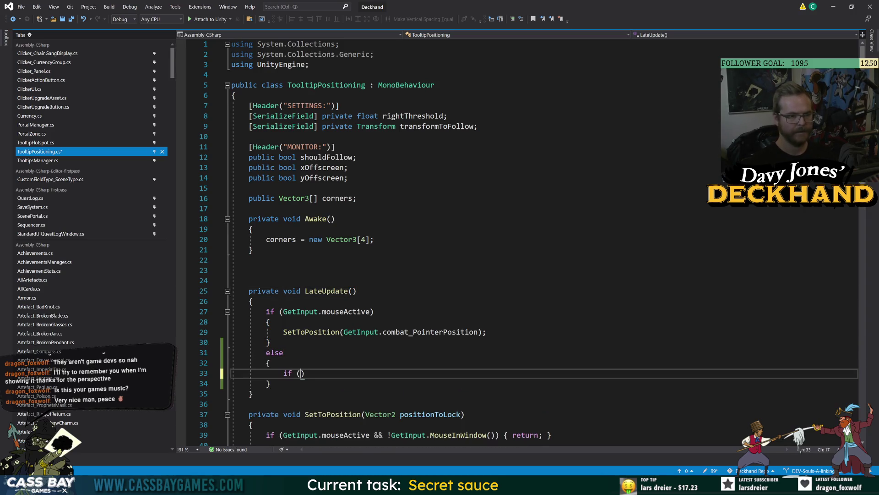
type("T")
key("BackSpace")
key("BackSpace")
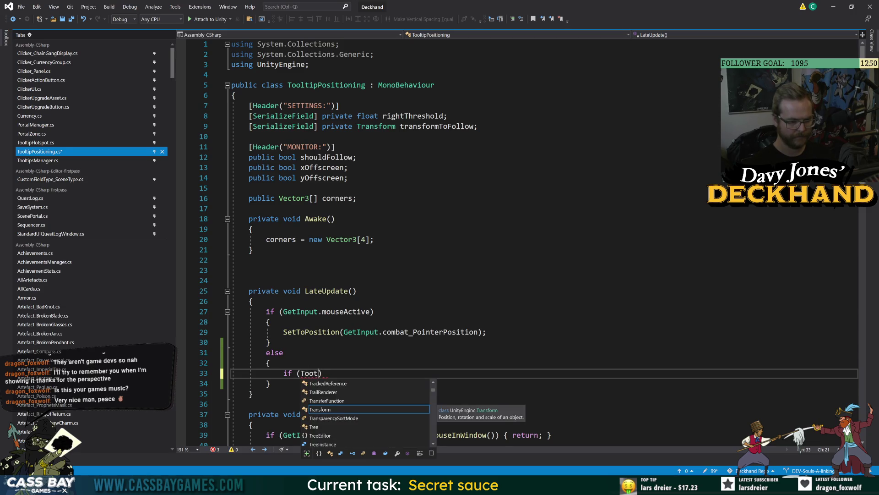
type("ltipsM")
key("Tab")
type(".")
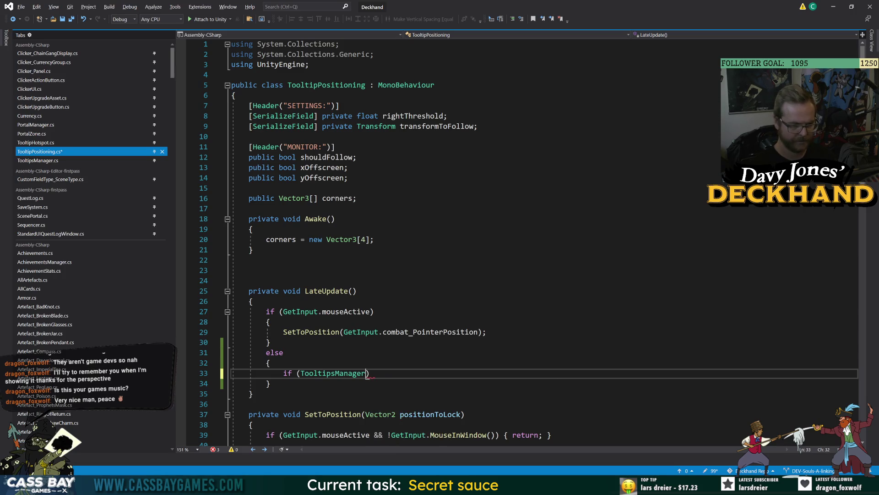
type("inst")
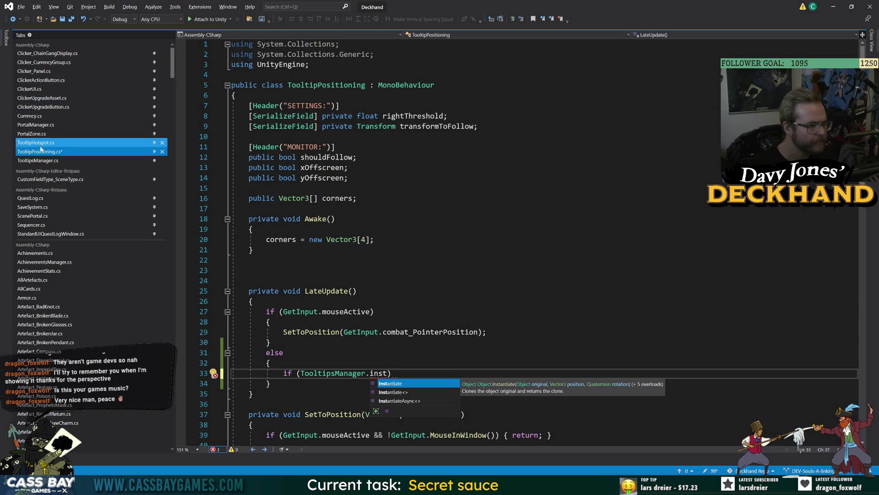
left_click(38, 160)
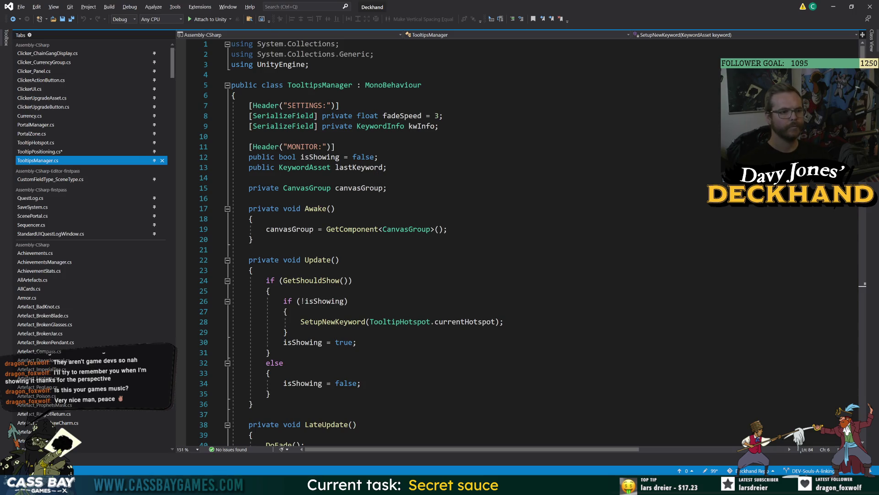
left_click(235, 95)
key("Return")
key("Return")
key("Up")
type("public stati")
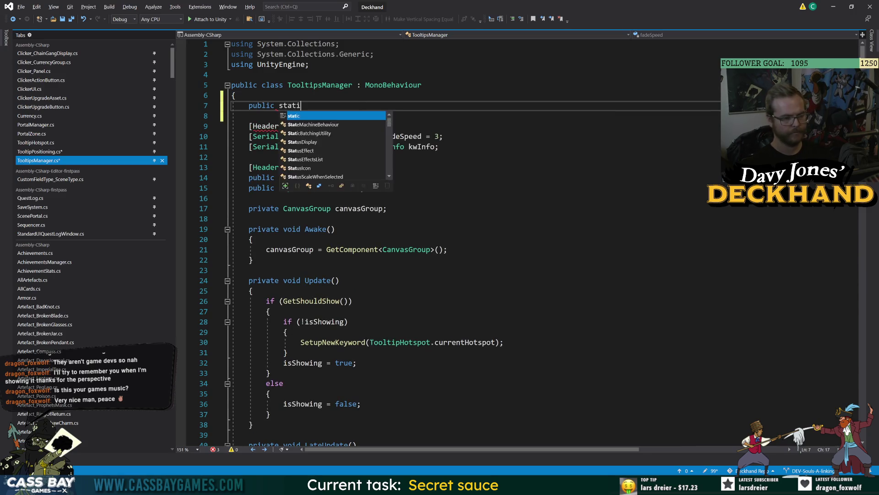
type("c Too")
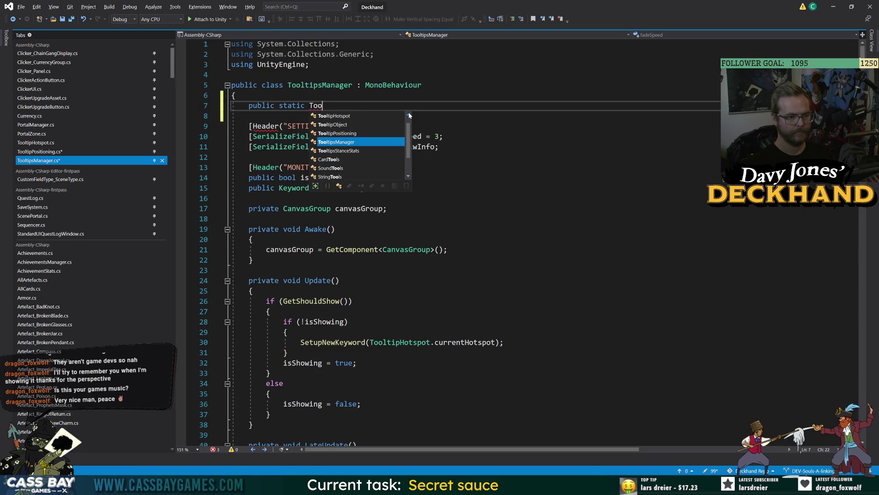
type("ltipsManager instance;")
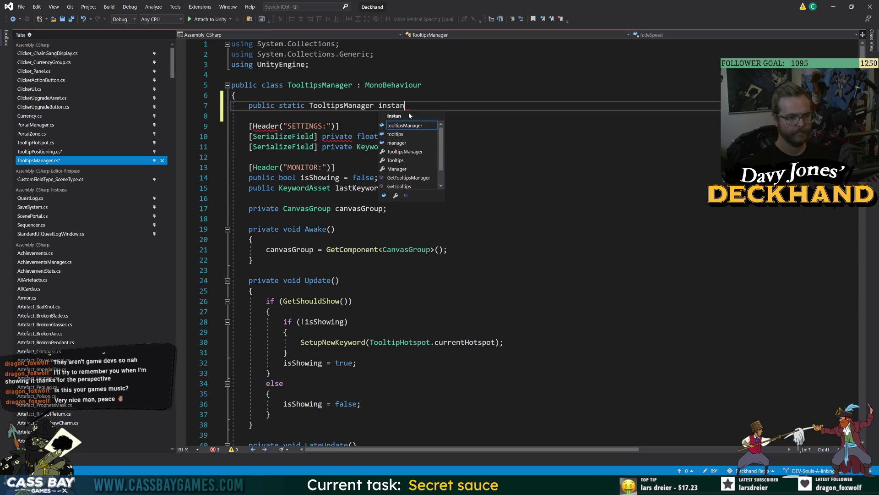
key("ctrl+s")
key("Left")
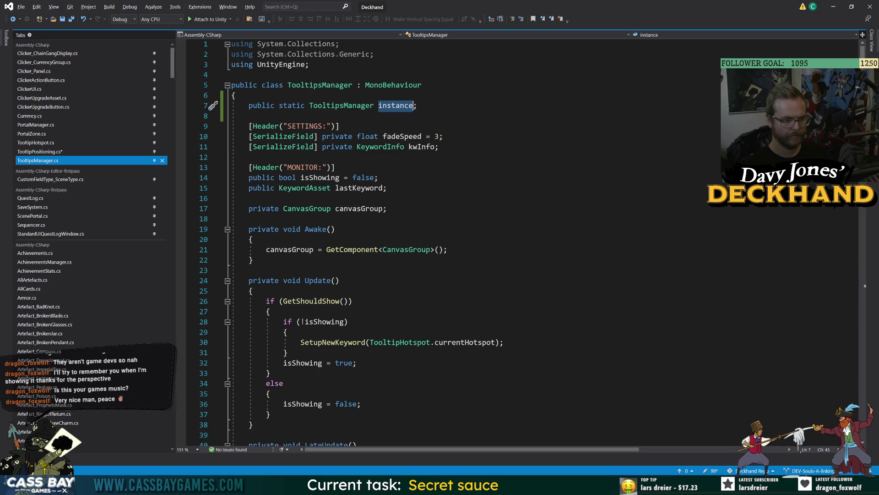
left_click(253, 259)
key("Return")
key("Return")
type("OnEnable")
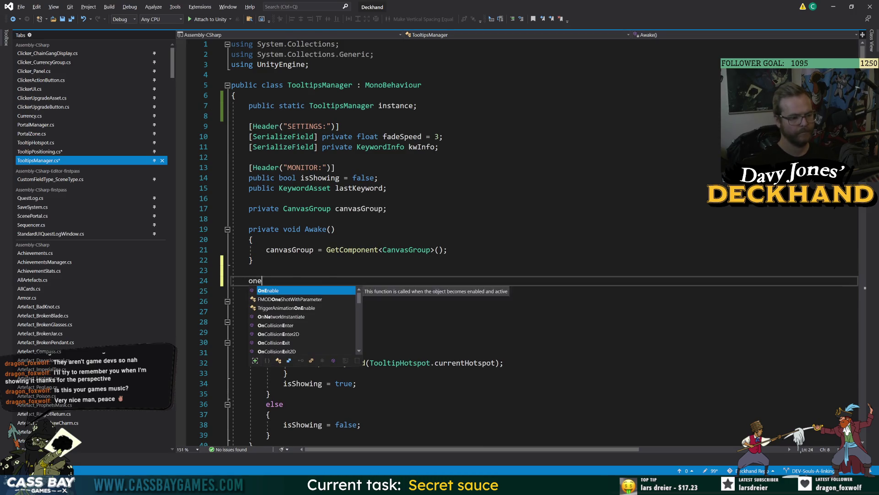
key("Tab")
type("if (instance == nul")
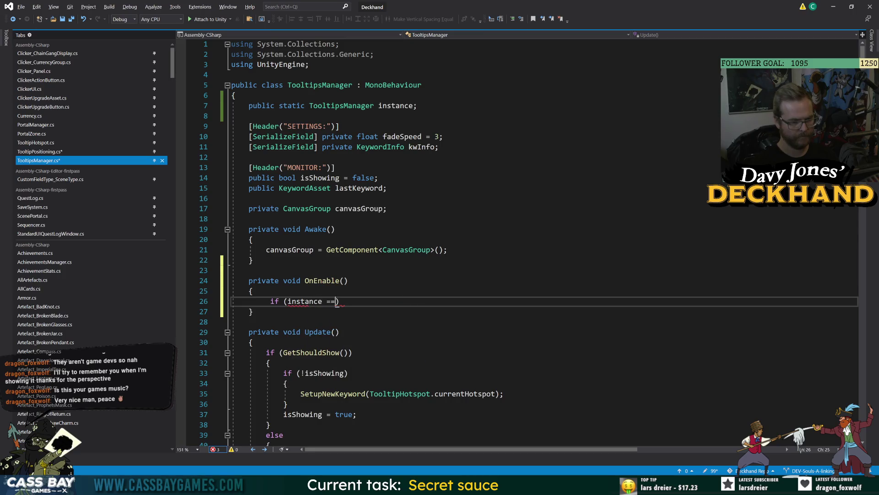
type("l) { instance.")
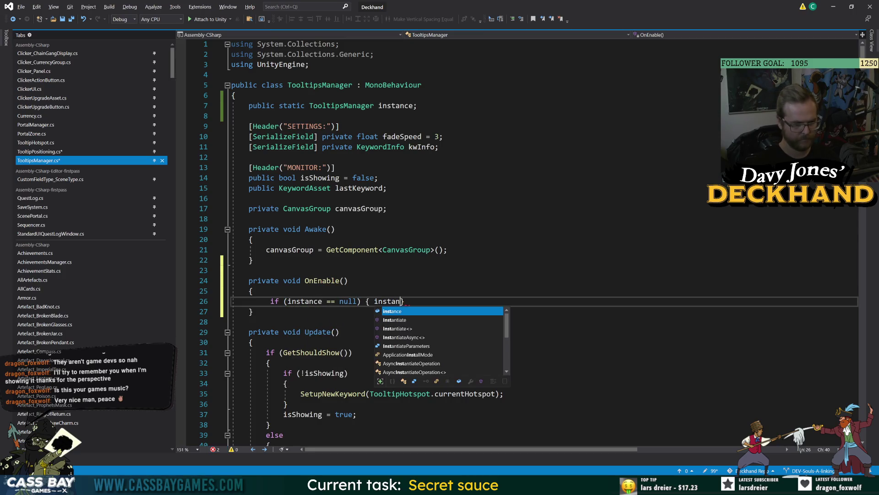
key("BackSpace")
type("= this; }")
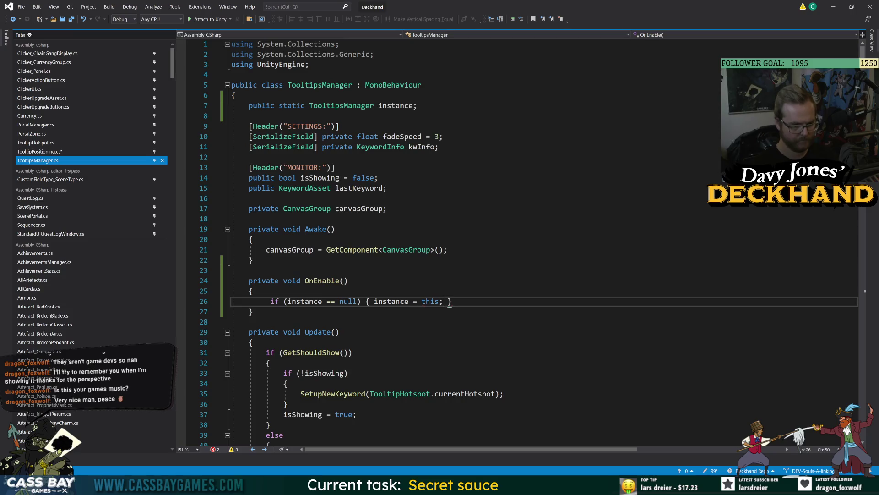
key("shift+Home")
key("ctrl+c")
left_click(253, 342)
key("Return")
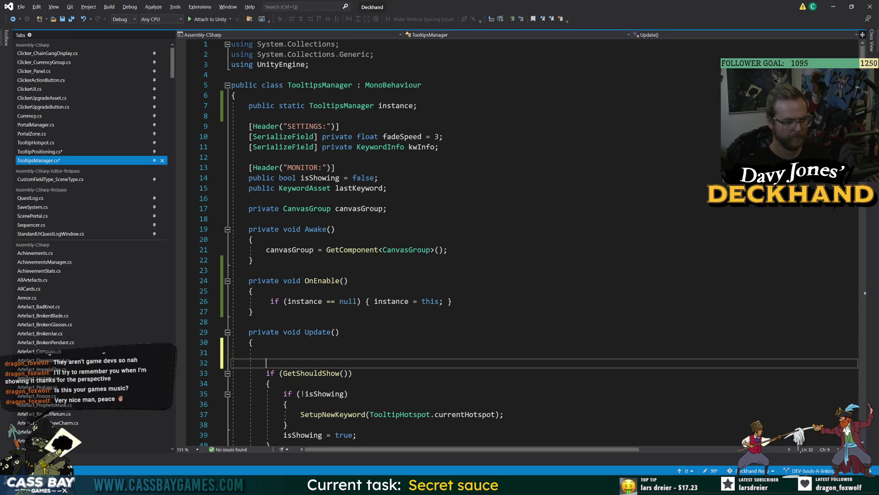
key("ctrl+v")
left_click(448, 250)
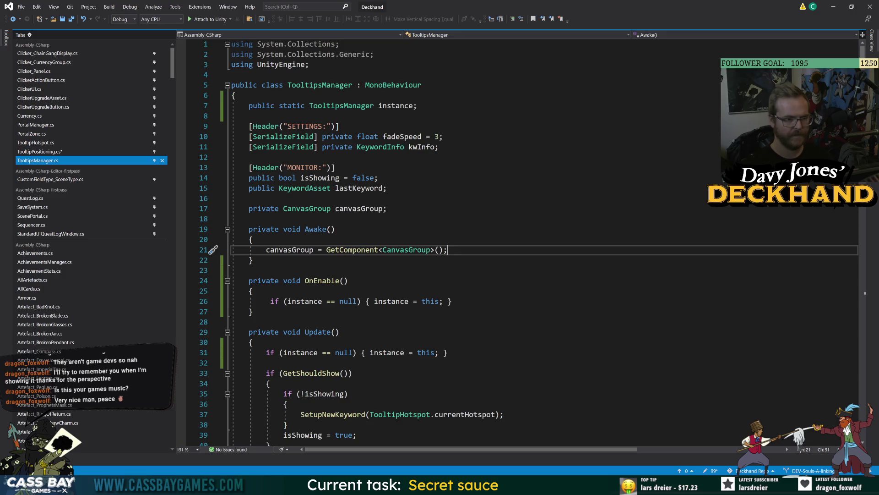
double_click(314, 180)
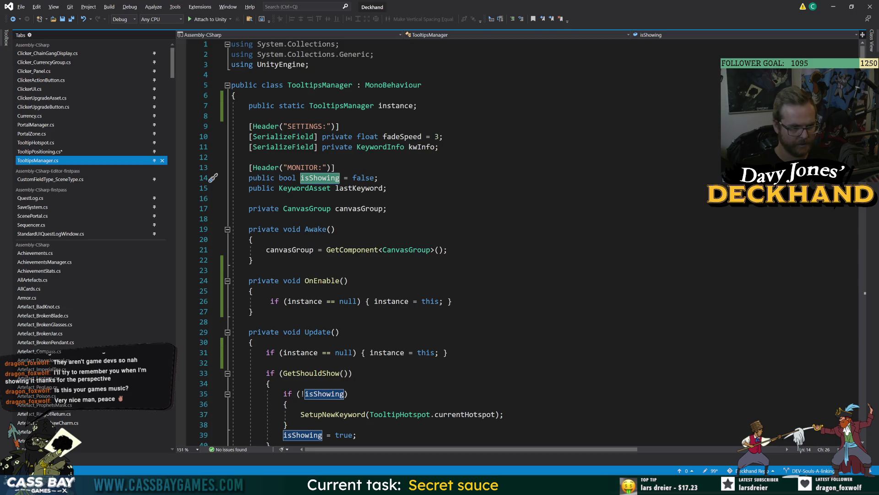
double_click(422, 147)
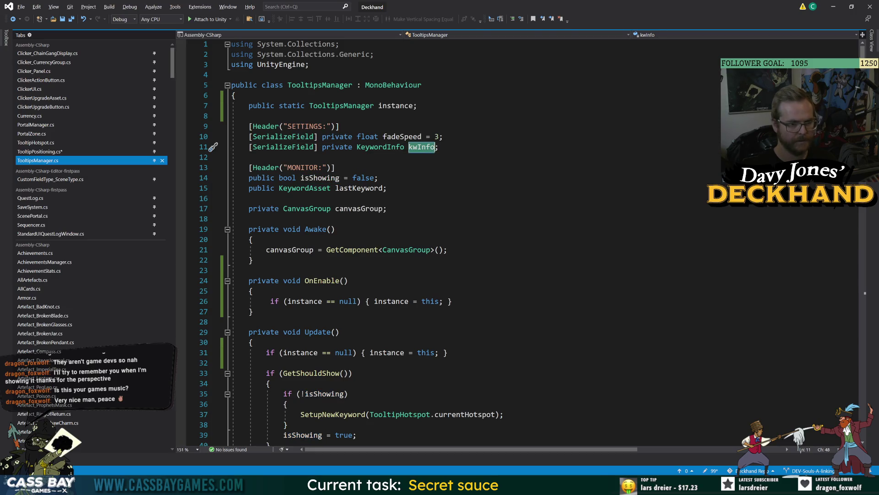
left_click(386, 147)
left_click(426, 147)
double_click(427, 147)
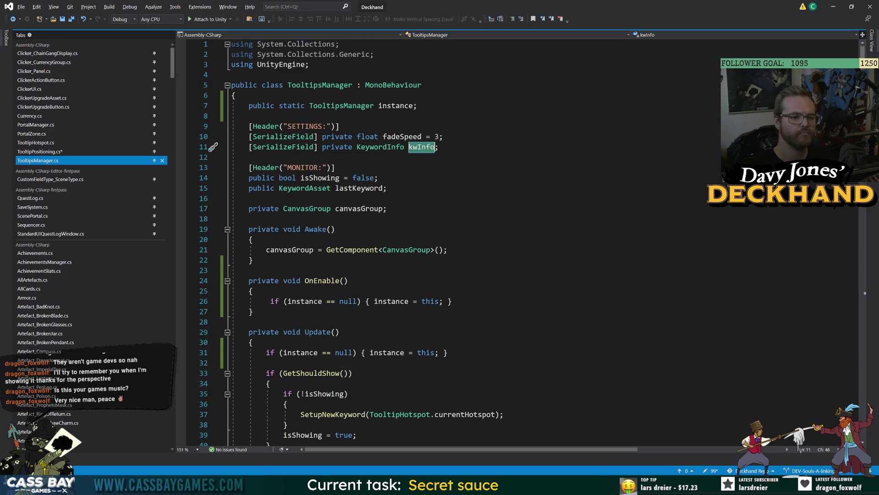
double_click(304, 188)
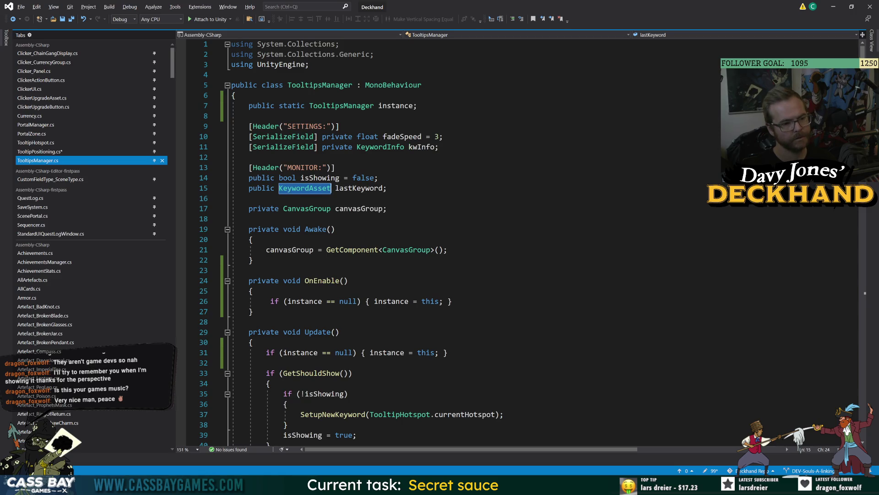
double_click(381, 147)
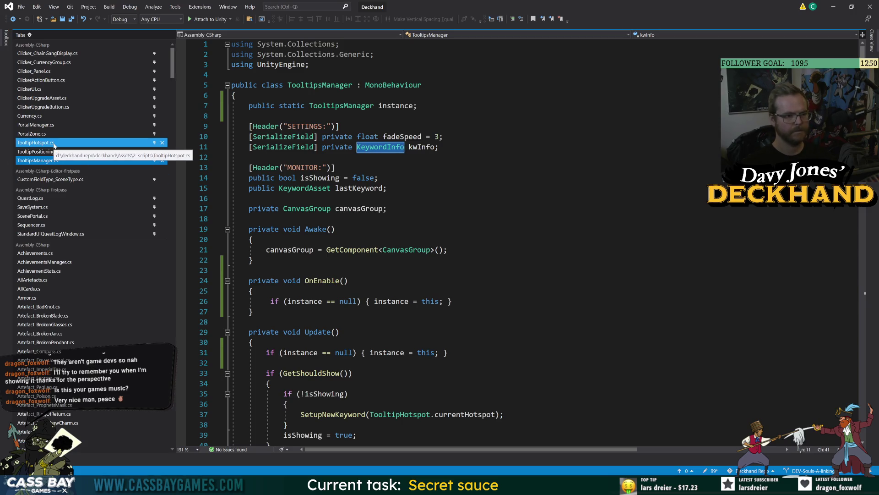
scroll(458, 243, "down", 20)
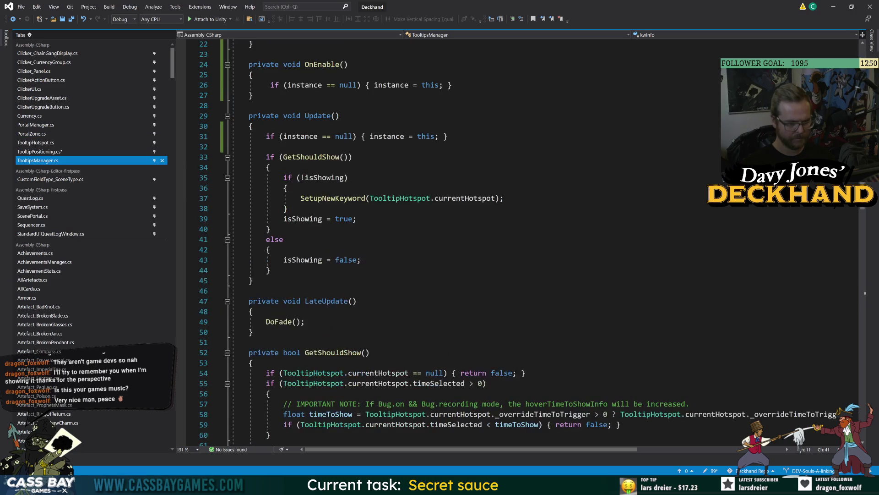
double_click(346, 272)
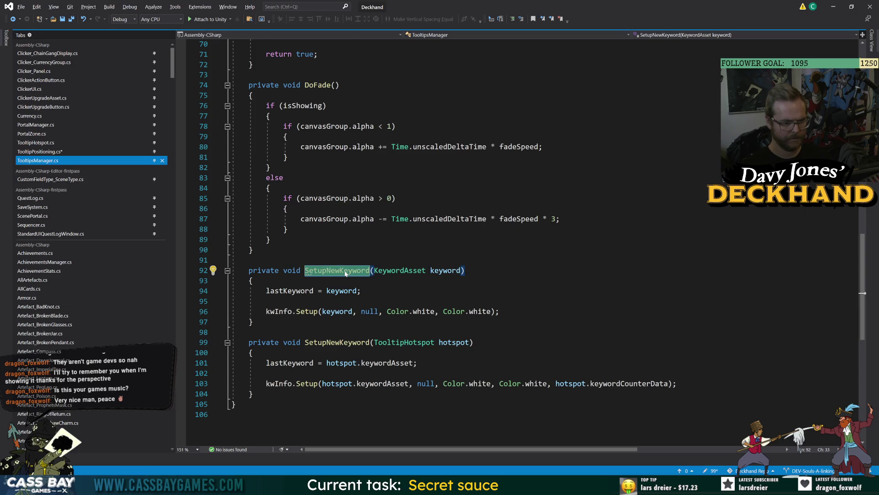
key("Down")
key("Down")
key("Up")
key("Up")
key("End")
Step: In TooltipHotspot.cs, trace CheckSelectedViaMouse into Select to see where currentHotspot is set
left_click(41, 142)
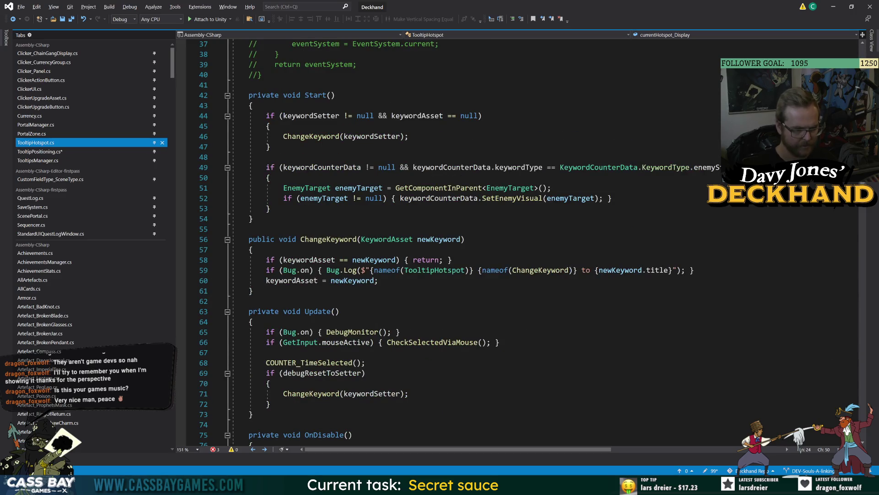
left_click(340, 393)
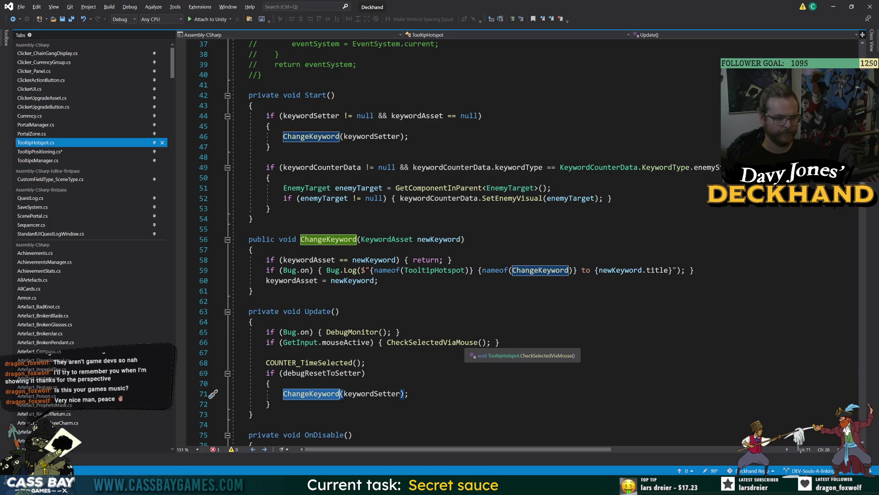
left_click(432, 343, "ctrl")
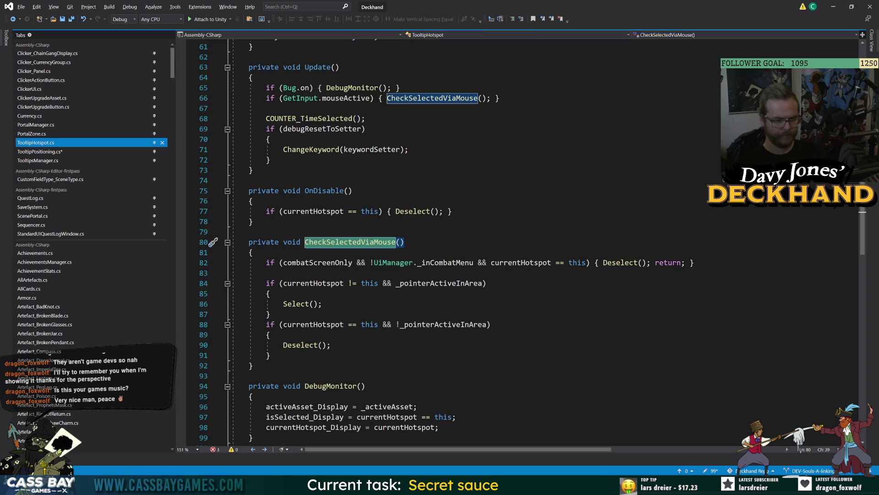
double_click(295, 304)
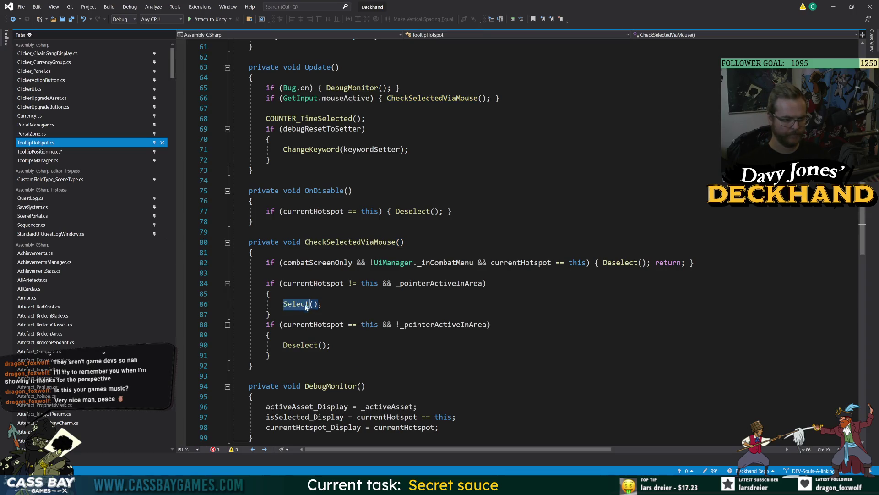
key("F12")
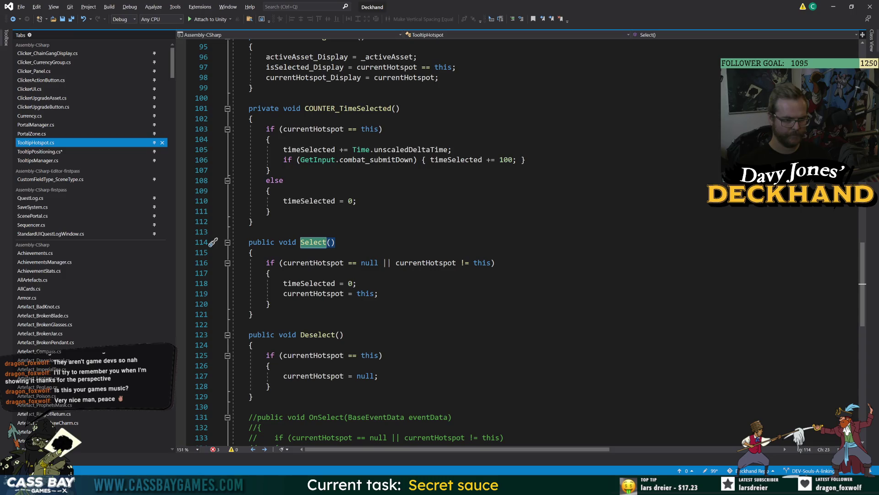
double_click(313, 262)
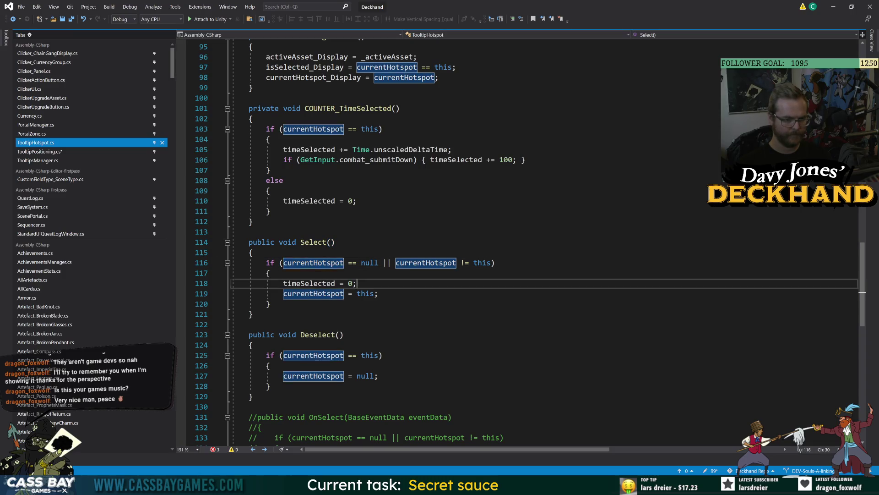
double_click(443, 265)
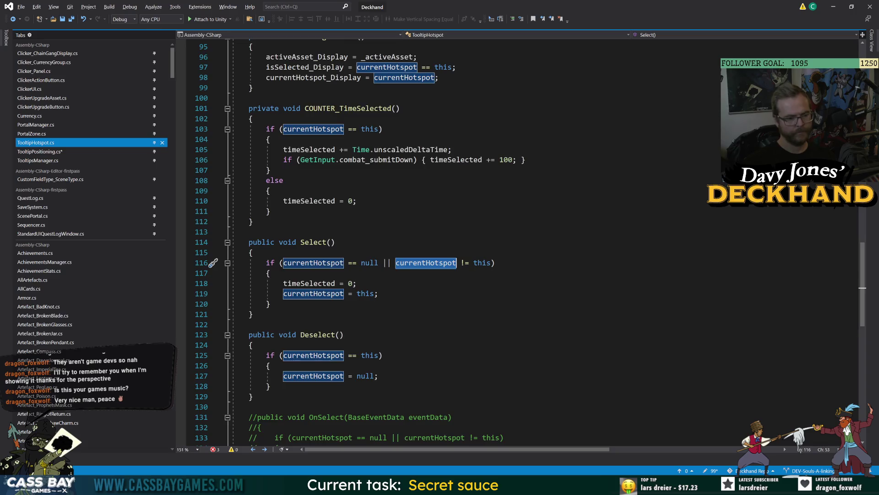
scroll(458, 229, "up", 20)
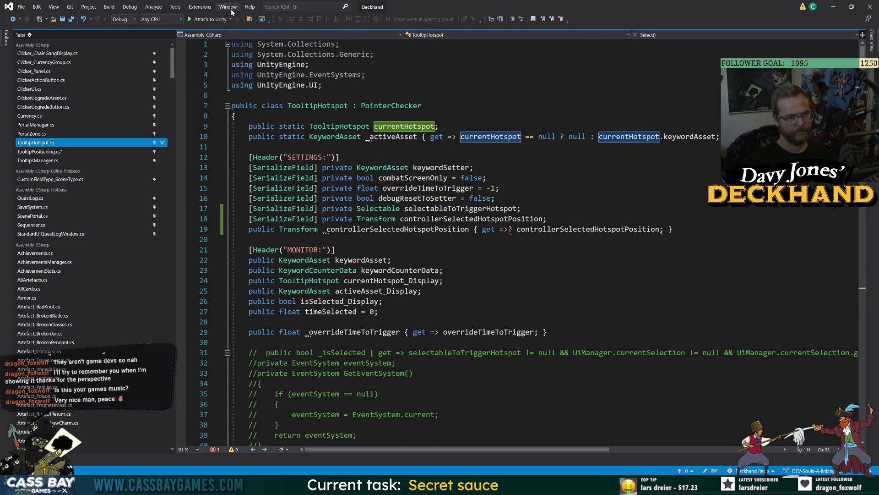
Step: Replace the unfinished else condition with 'if (TooltipHotspot.currentHotspot != null'
left_click(61, 151)
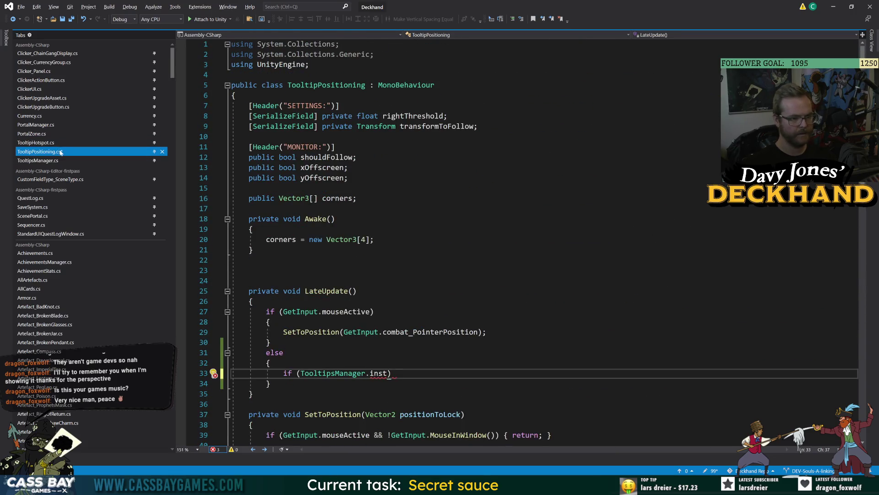
left_click_drag(389, 373, 303, 372)
scroll(458, 229, "down", 3)
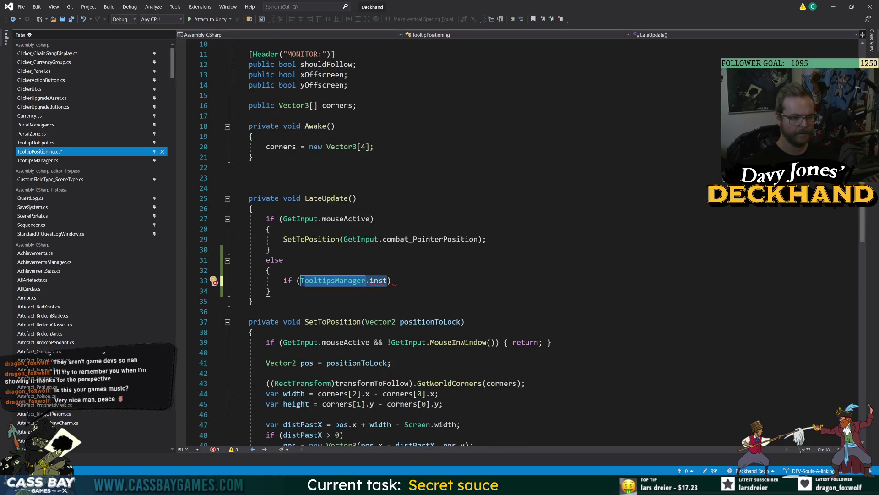
key("BackSpace")
type("oolt")
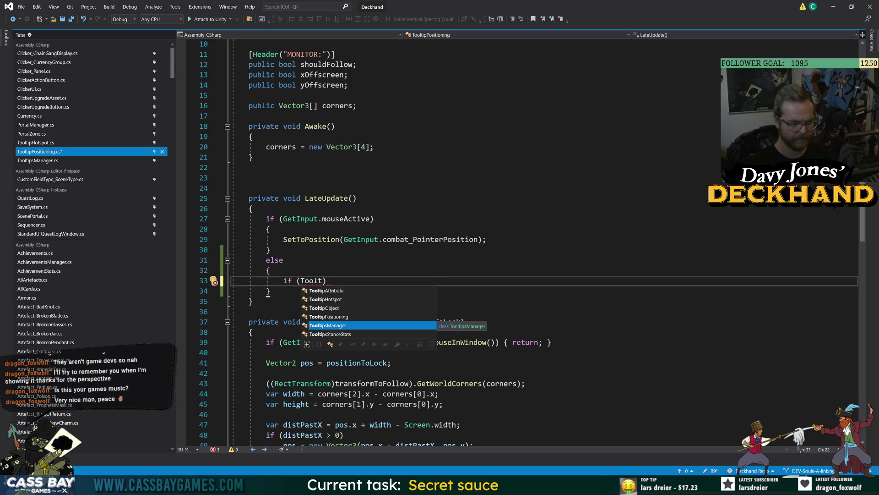
key("Up")
key("Up")
key("Up")
type(".cu")
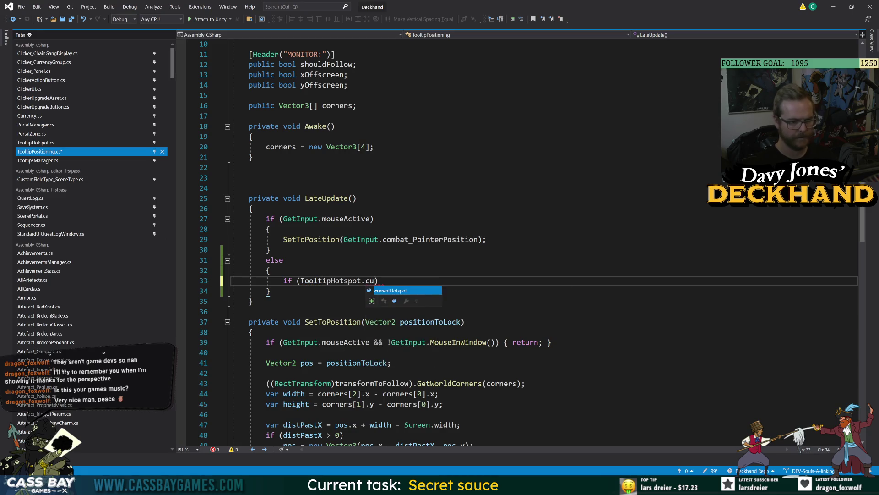
type(" != null")
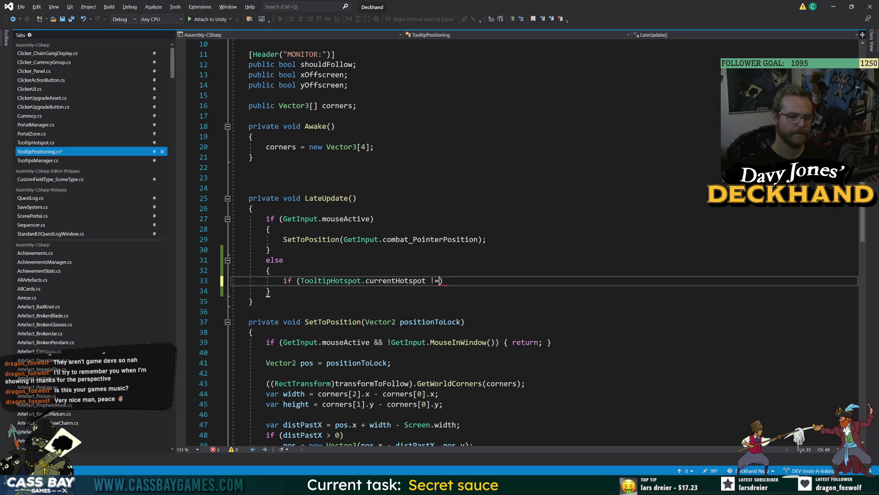
Step: Inside it, call SetToPosition(TooltipHotspot.currentHotspot._controllerSelectedHotspotPosition.position)
key("End")
type("{")
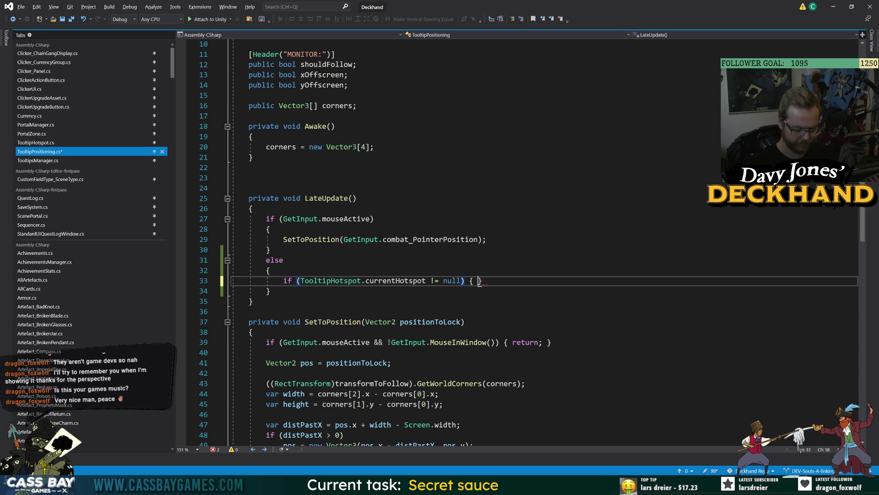
key("Return")
type("SetTo")
key("Tab")
type("(TooltipHotspot.currentHotspot")
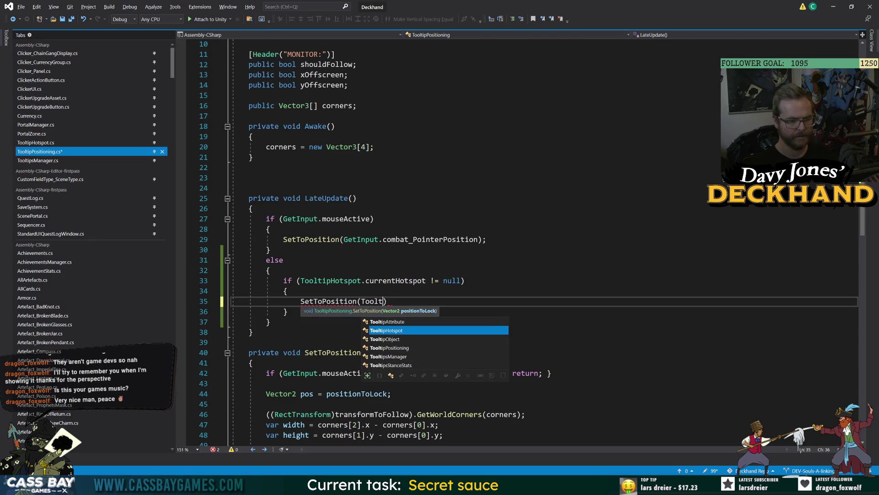
type(".")
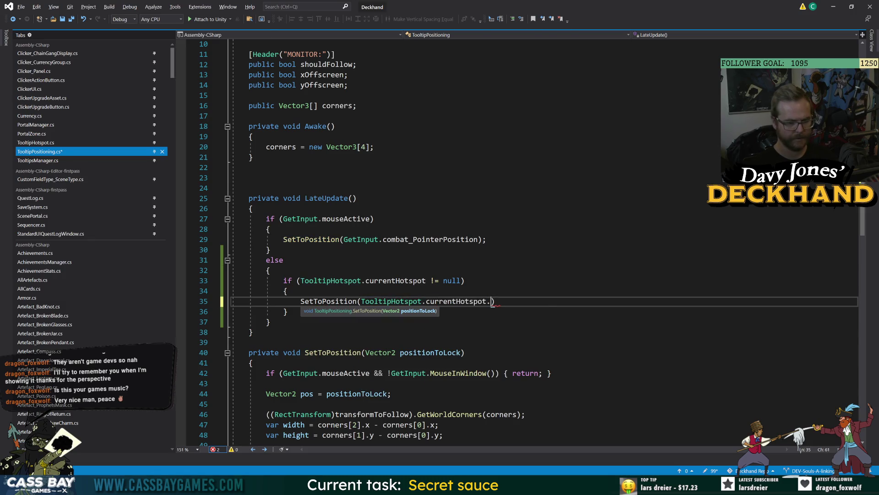
type("_co")
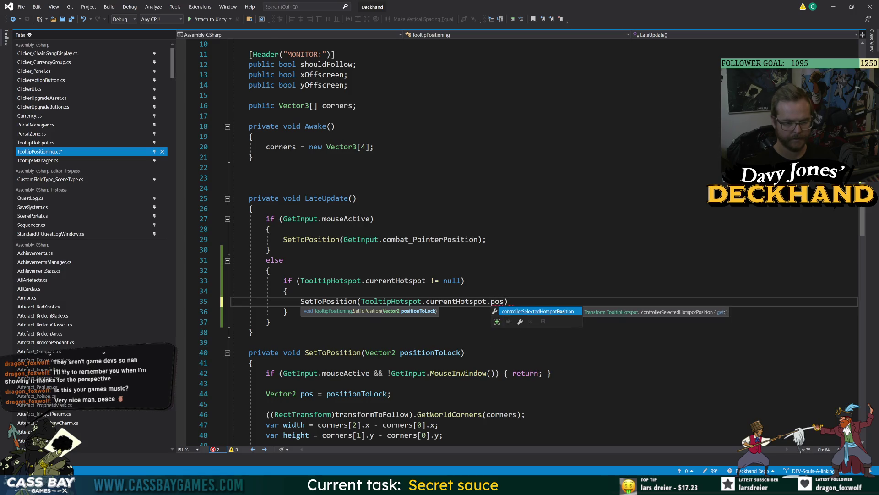
key("Tab")
type(".position")
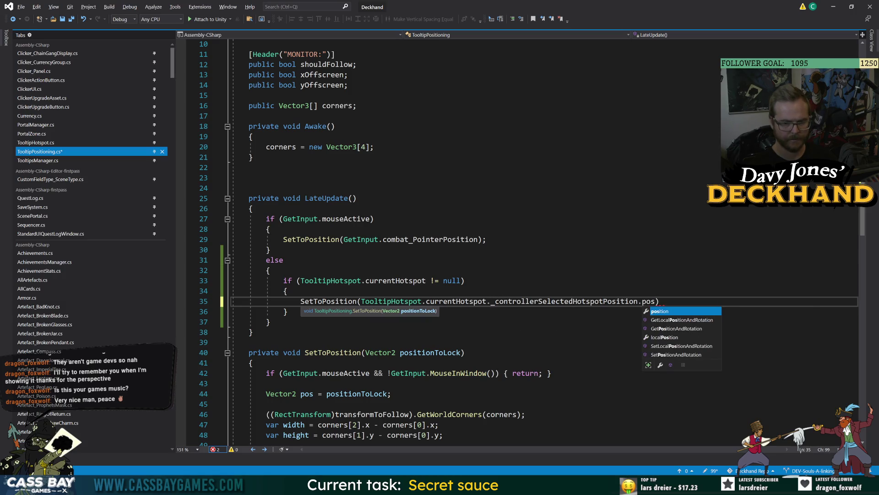
type(");")
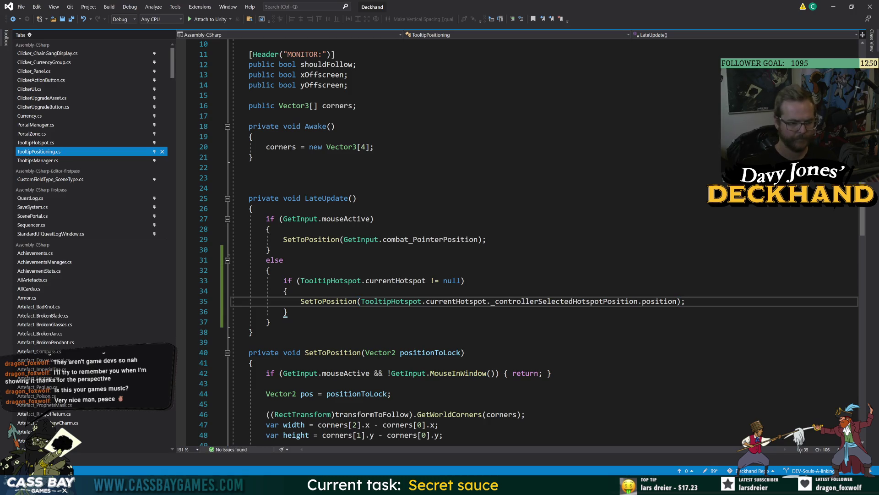
double_click(388, 281)
key("F12")
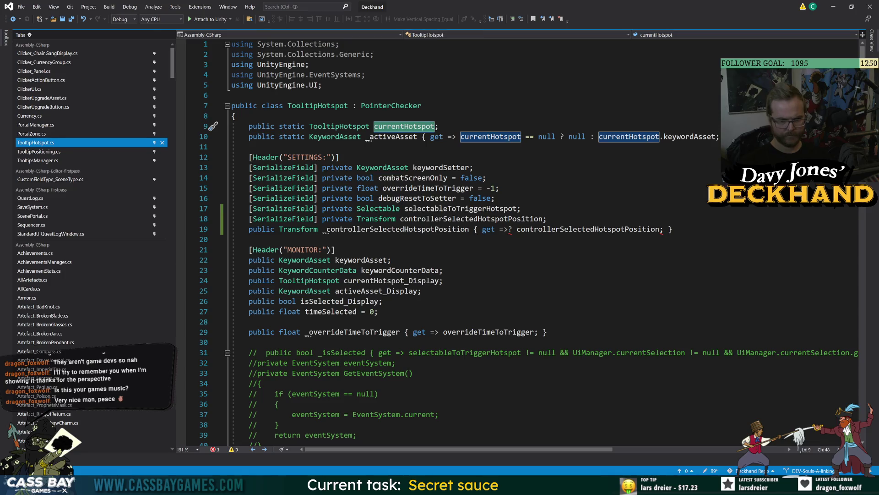
Step: Delete the stray '?' after '=>' on line 19 of TooltipHotspot.cs, save, and return to Unity
left_click(369, 127)
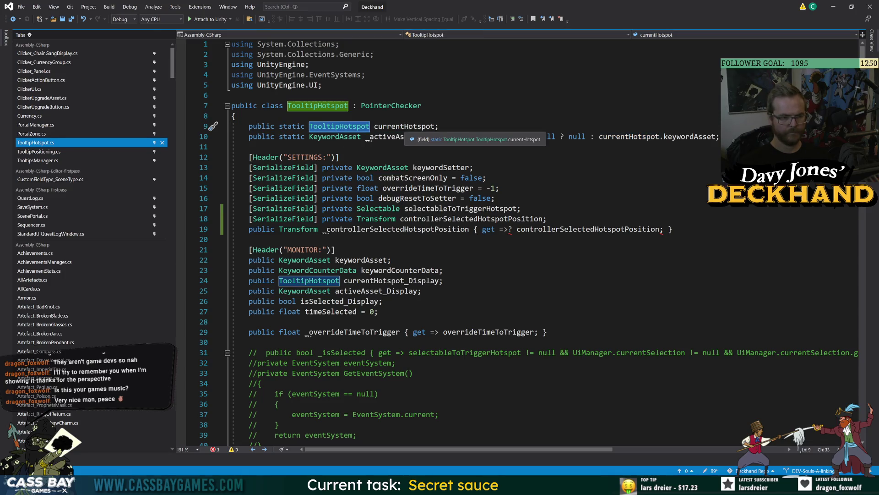
left_click(334, 249)
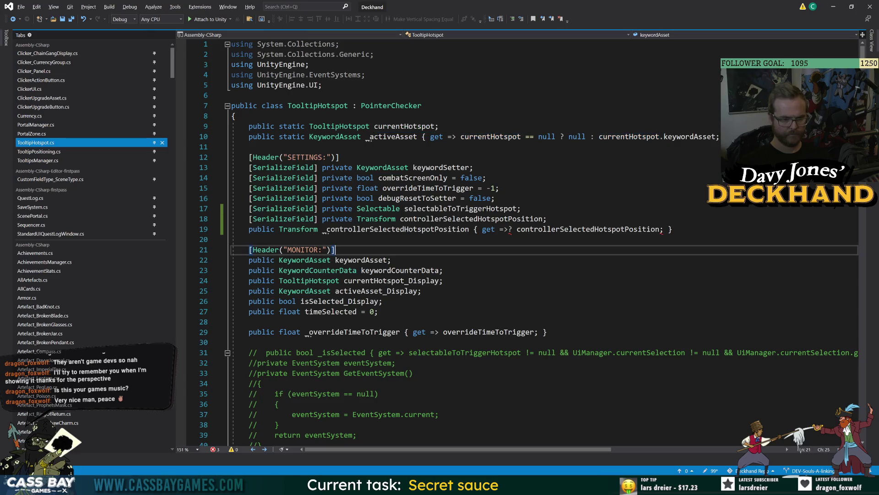
left_click(512, 229)
key("BackSpace")
left_click(421, 291)
key("ctrl+s")
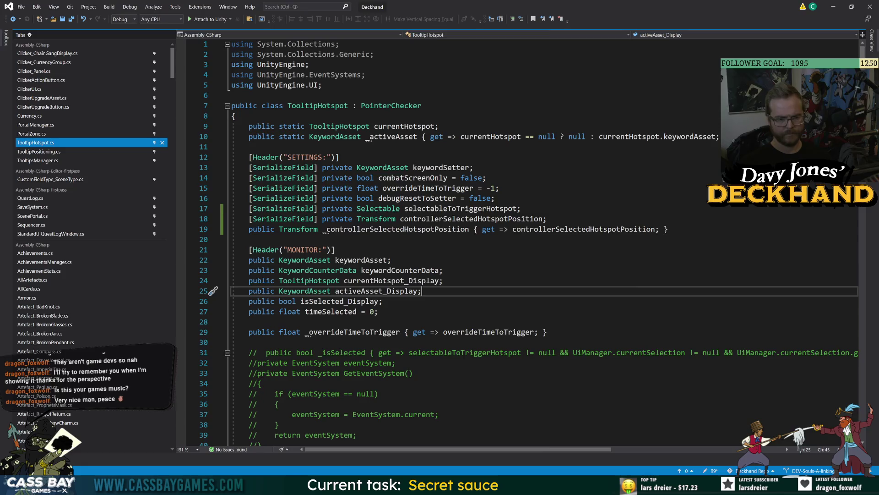
key("alt+Tab")
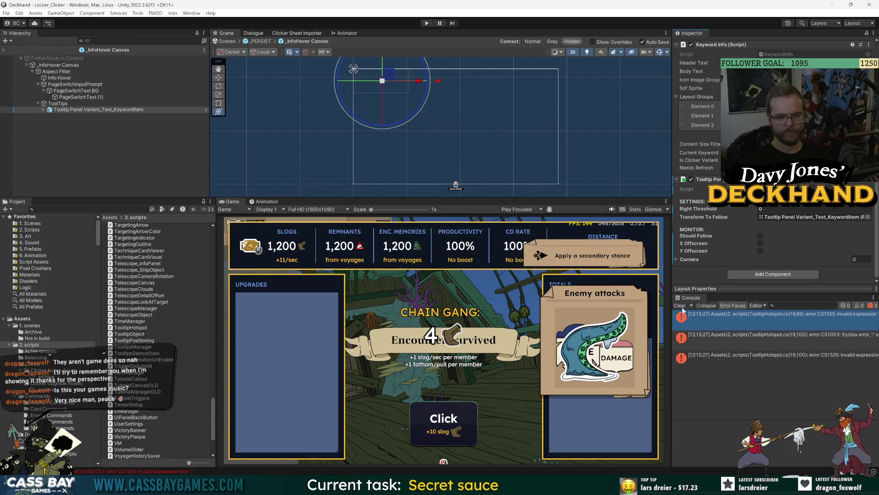
Step: Search the Project window for 'tooltip' and scroll through the matching assets
type("tooltip")
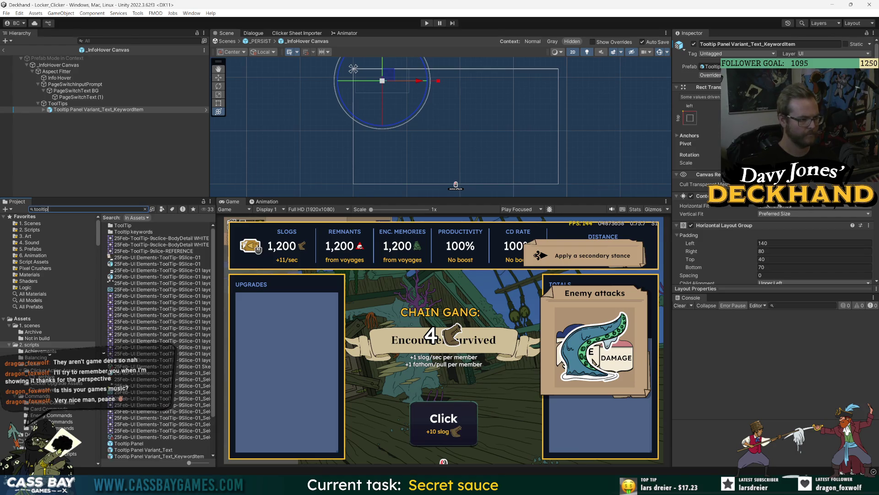
scroll(120, 286, "down", 3)
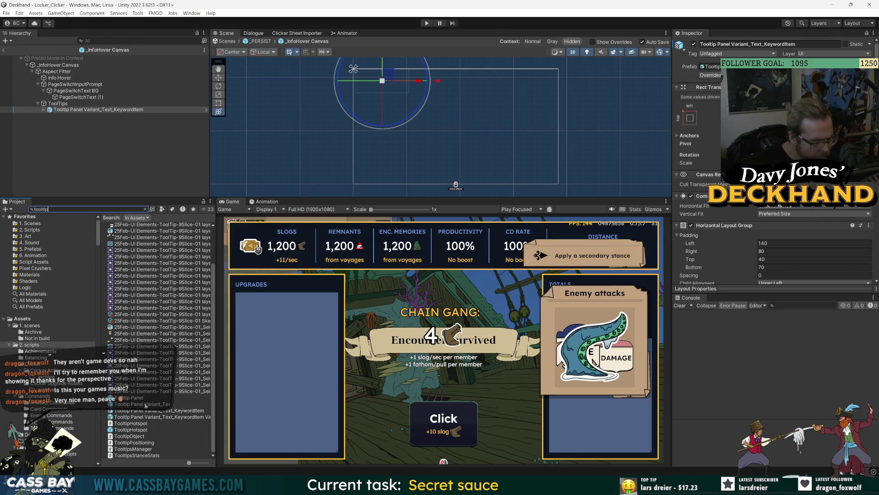
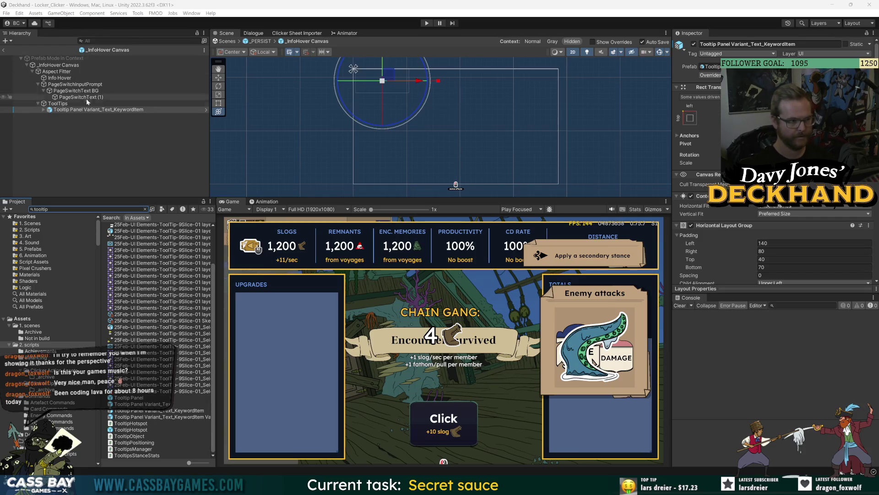
Step: Clear the Hierarchy selection and open the TooltipHotspot prefab in Prefab Mode
left_click(467, 192)
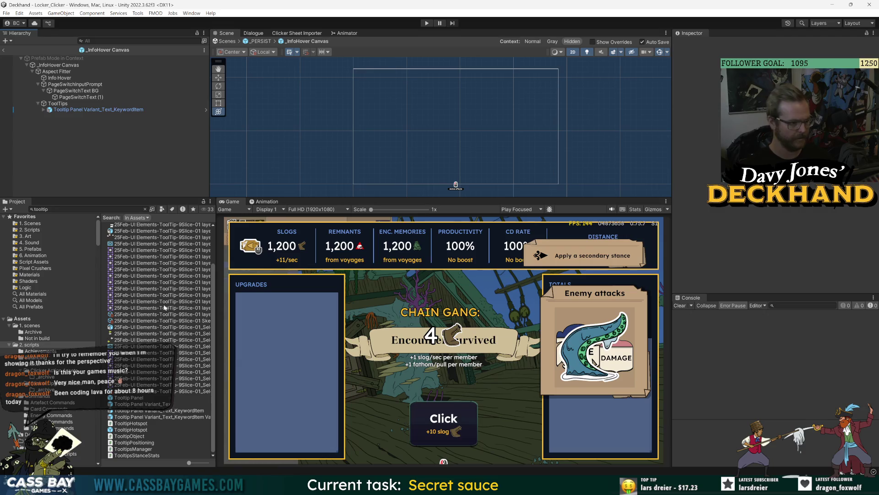
double_click(128, 429)
scroll(739, 256, "down", 10)
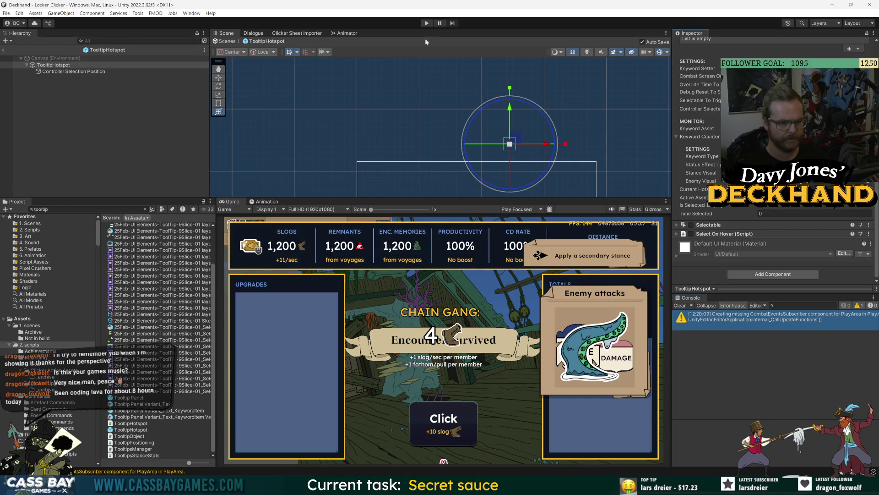
Step: Start Play mode and move the controller selection across the stats to Remnants and Distance
key("ctrl+p")
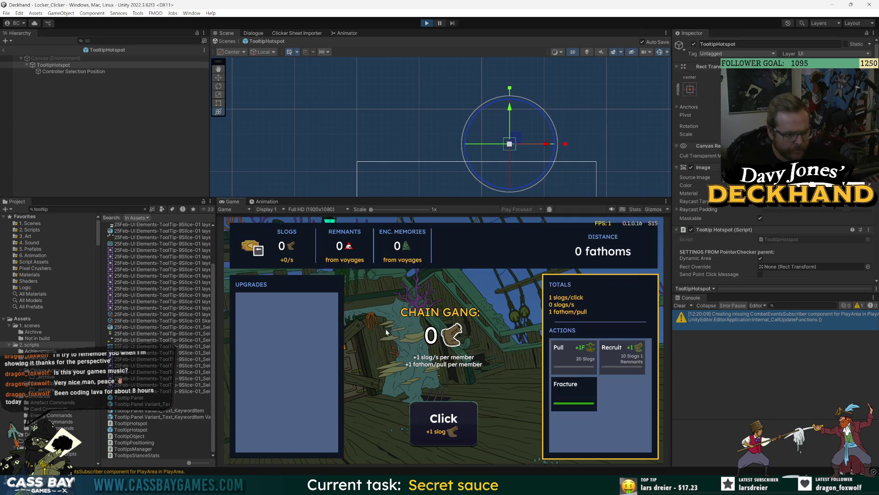
key("Right")
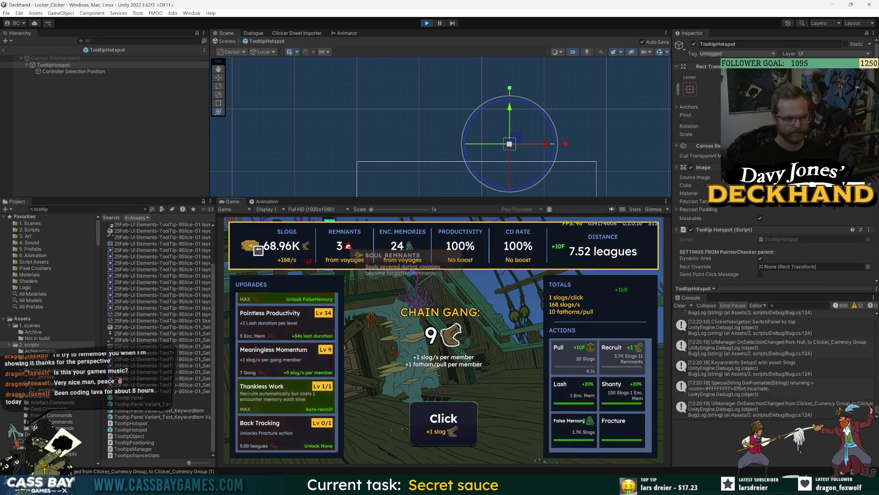
key("Right")
key("Right")
key("Right")
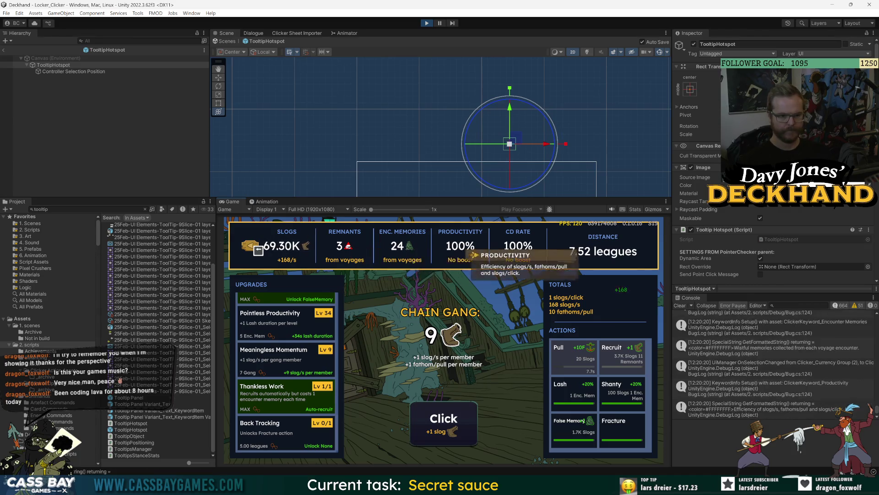
Step: Step the selection through Pull, Recruit, Lash, Shanty, Fracture and False Memory, checking each tooltip
key("Down")
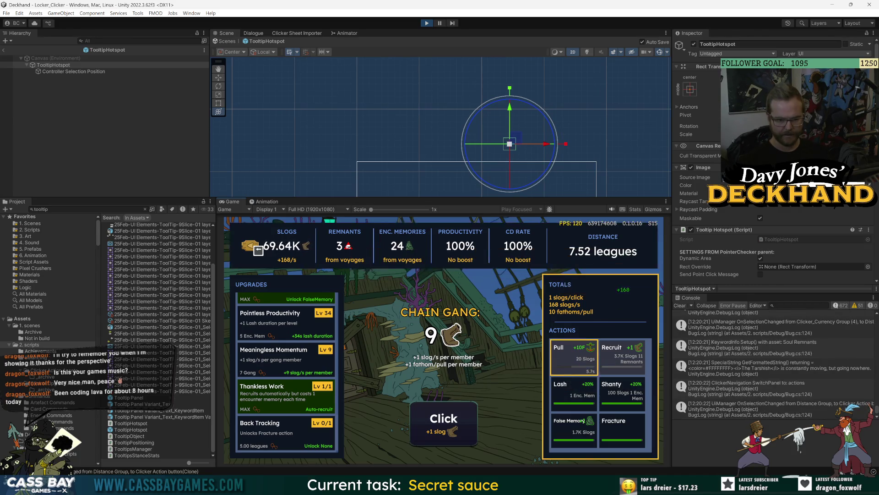
key("Right")
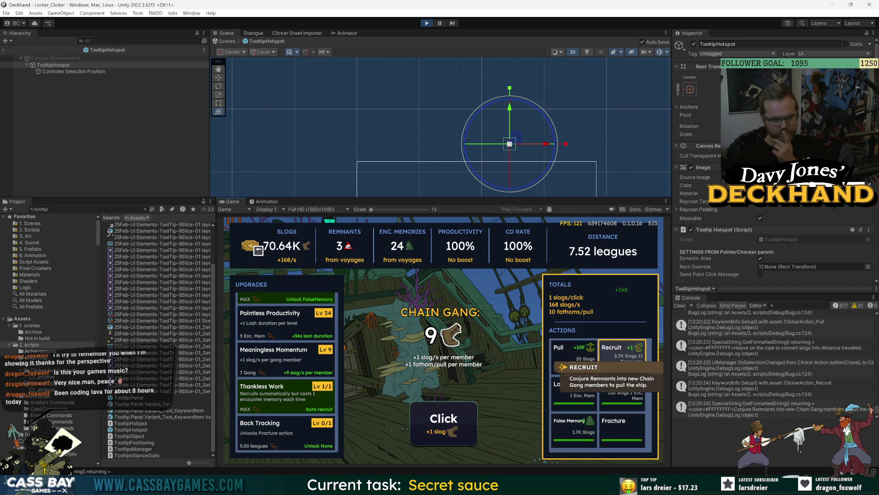
key("Left")
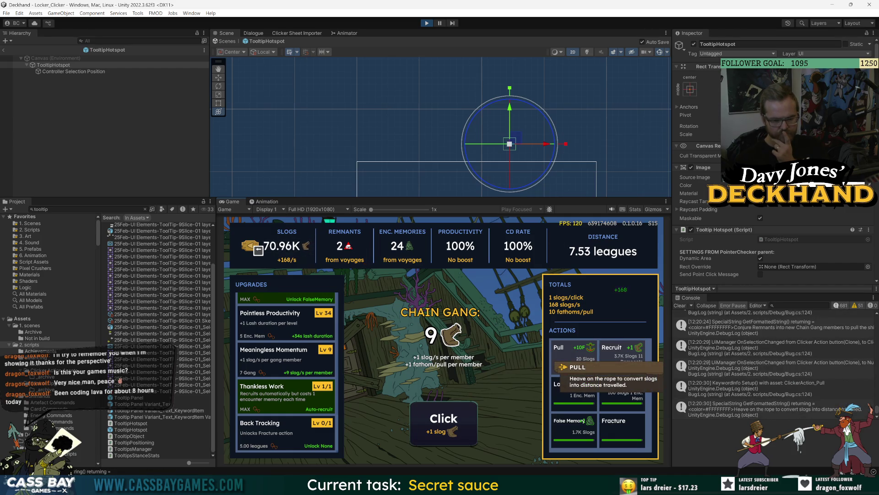
key("Down")
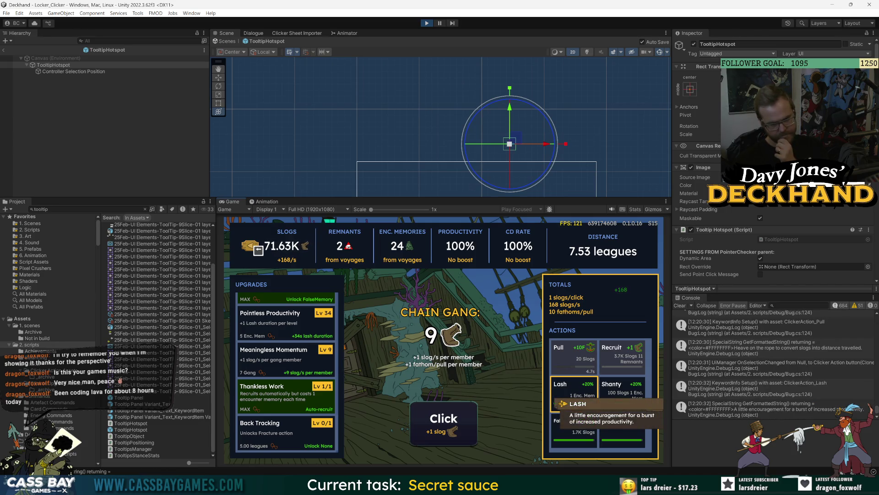
key("Right")
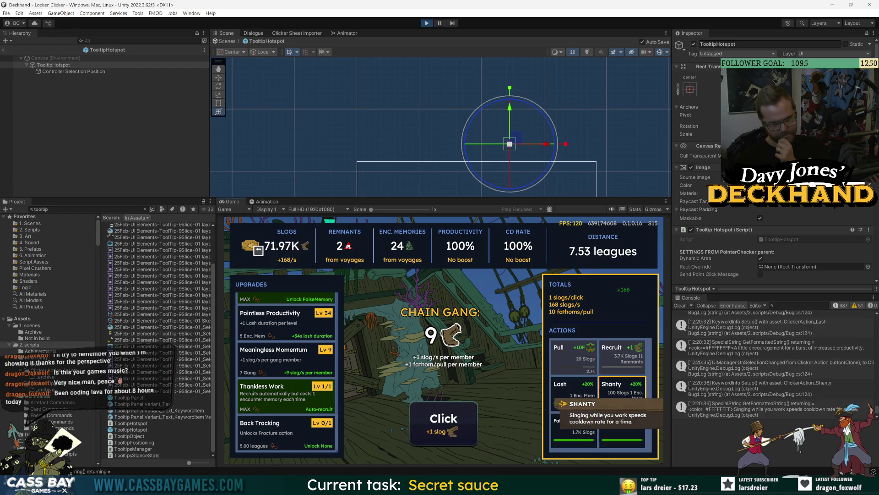
key("Down")
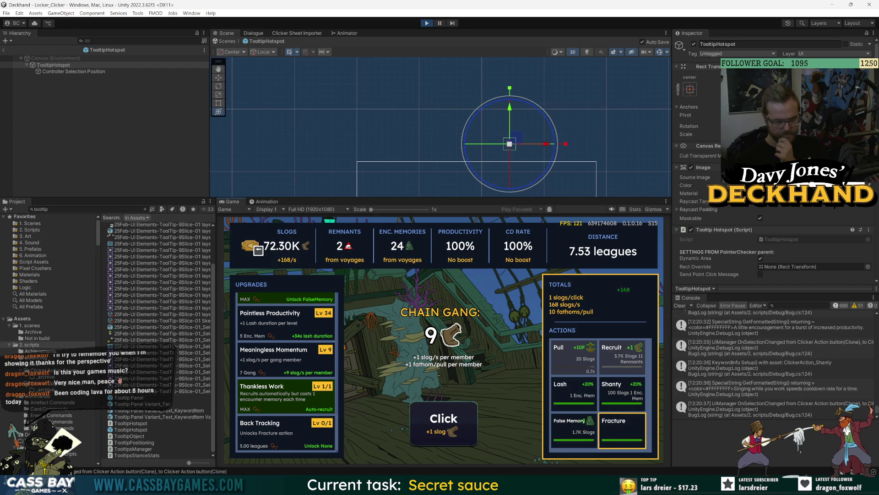
key("Left")
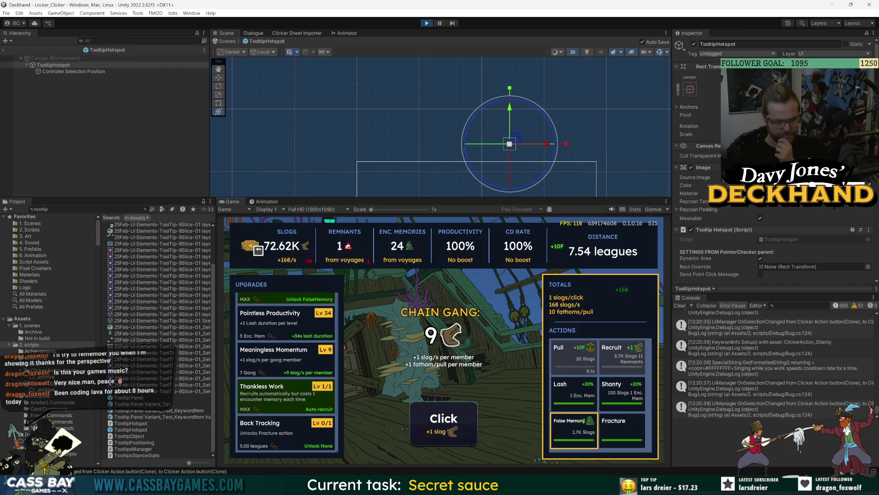
key("Up")
key("Up")
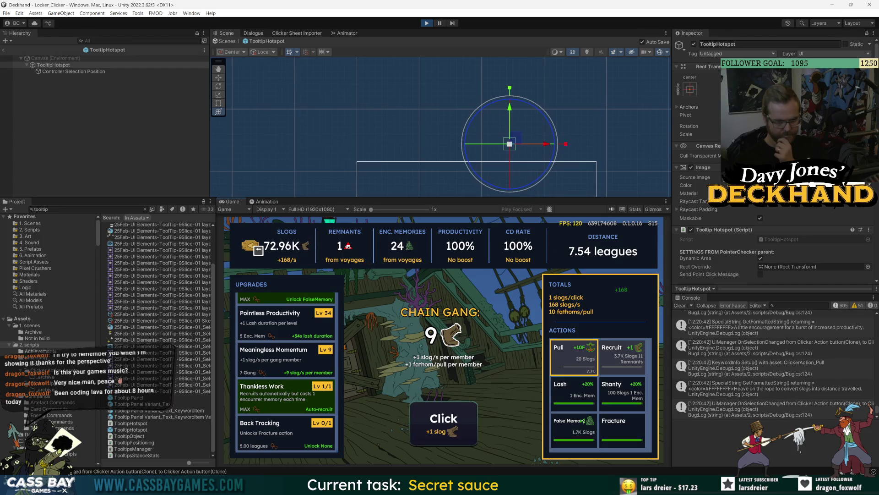
Step: Navigate again through Recruit, Shanty, Lash, False Memory and Fracture, ending back on Recruit
key("Right")
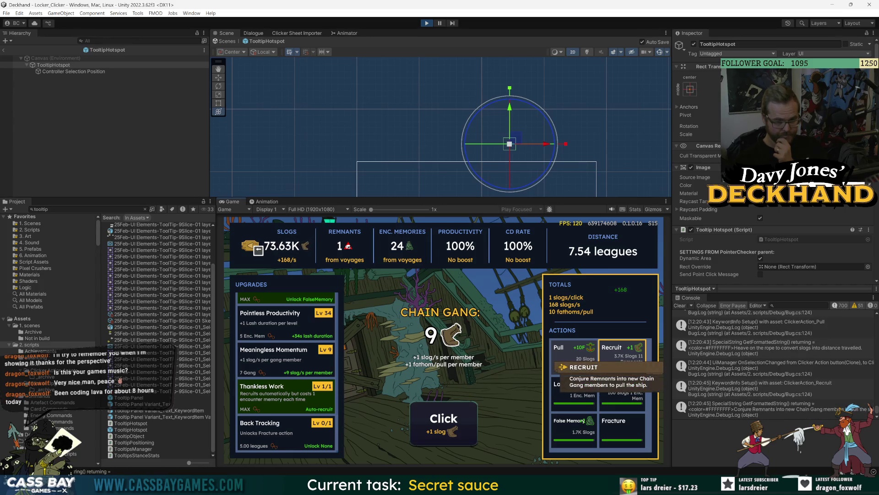
key("Down")
key("Left")
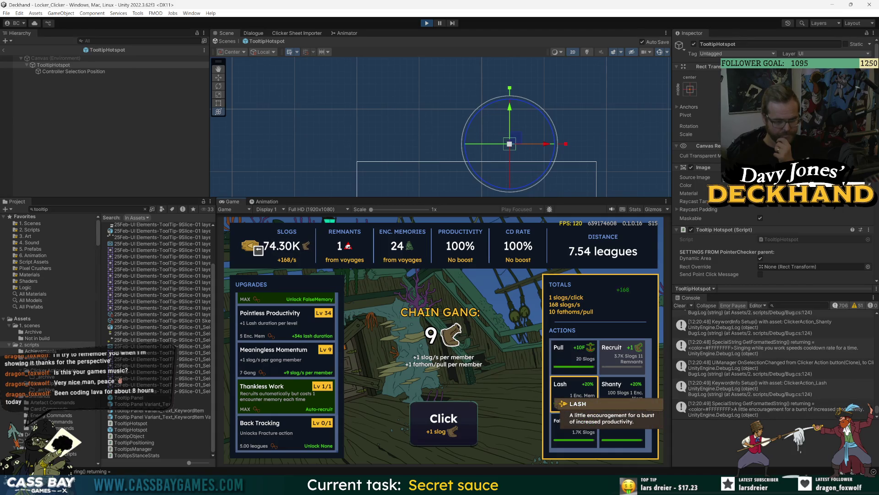
key("Down")
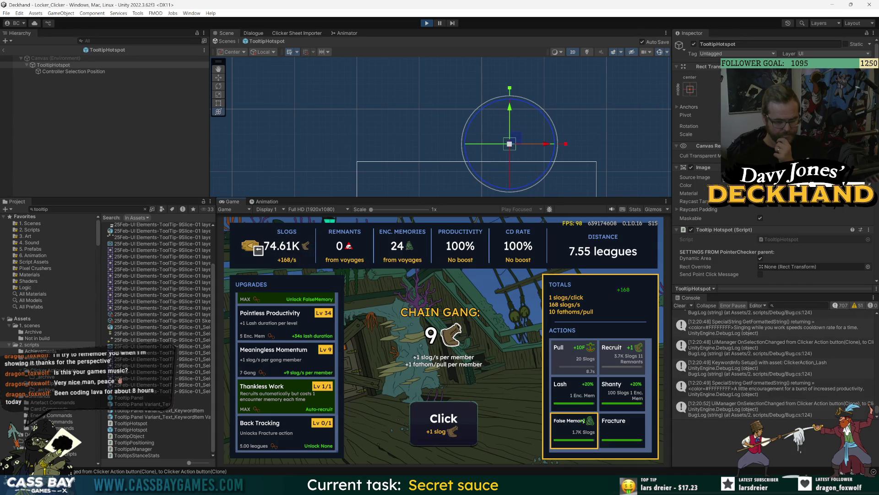
key("Right")
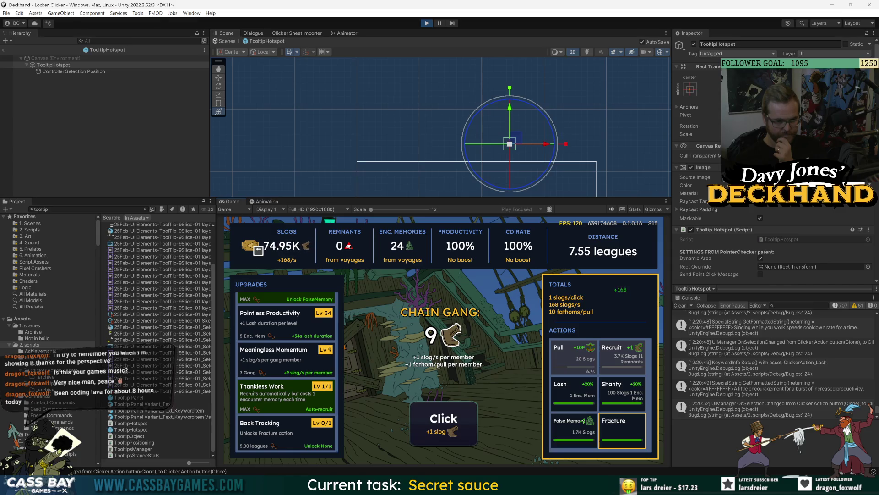
key("Up")
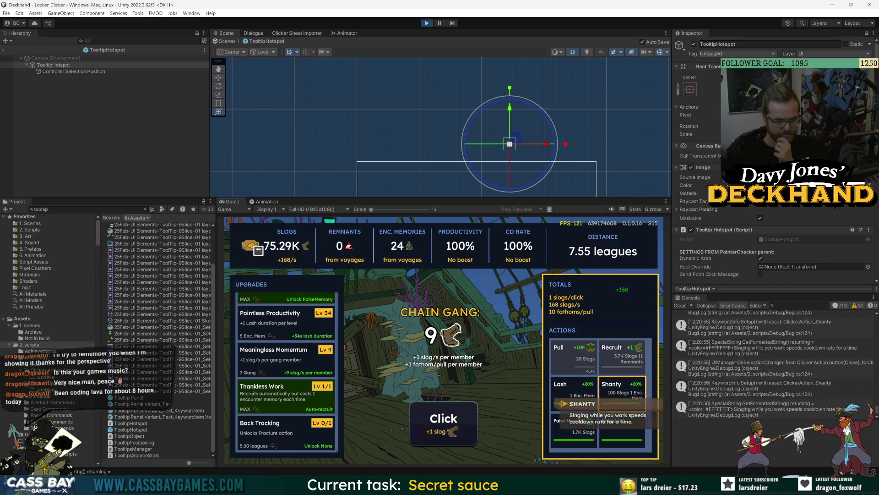
key("Up")
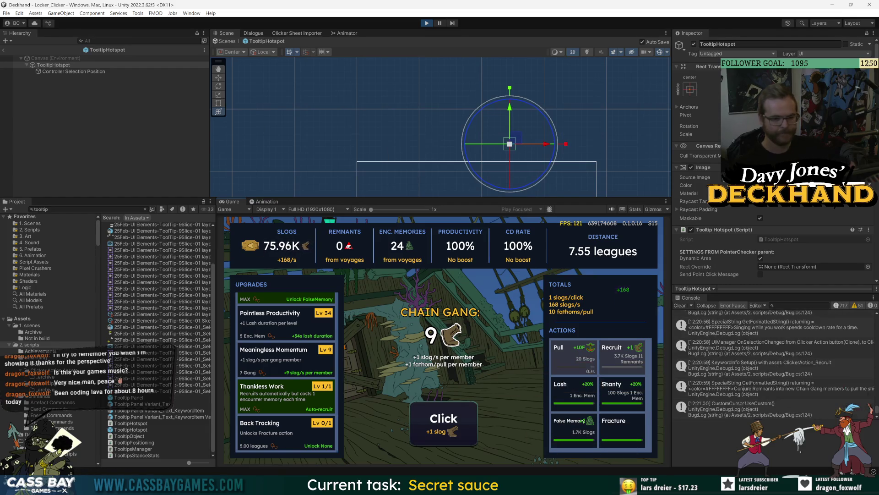
key("alt+Tab")
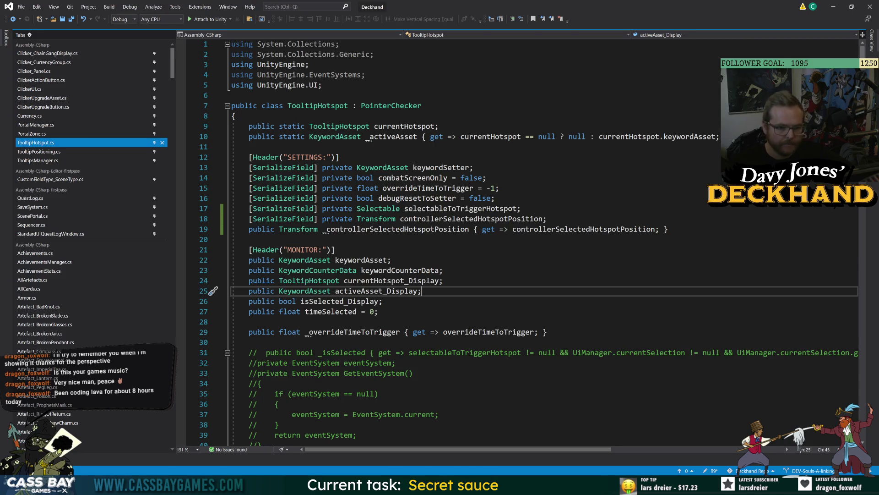
Step: Read down through the TooltipHotspot.cs script's settings and monitor fields
scroll(458, 238, "down", 13)
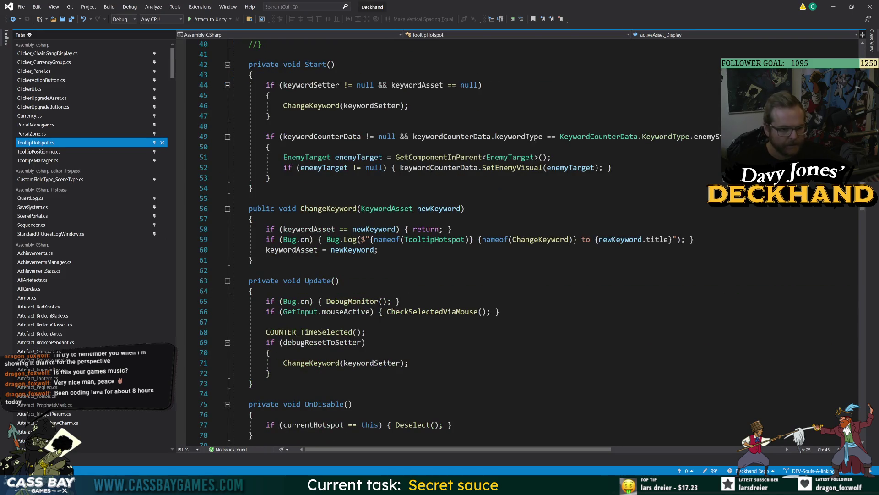
scroll(395, 354, "down", 4)
scroll(395, 354, "down", 1)
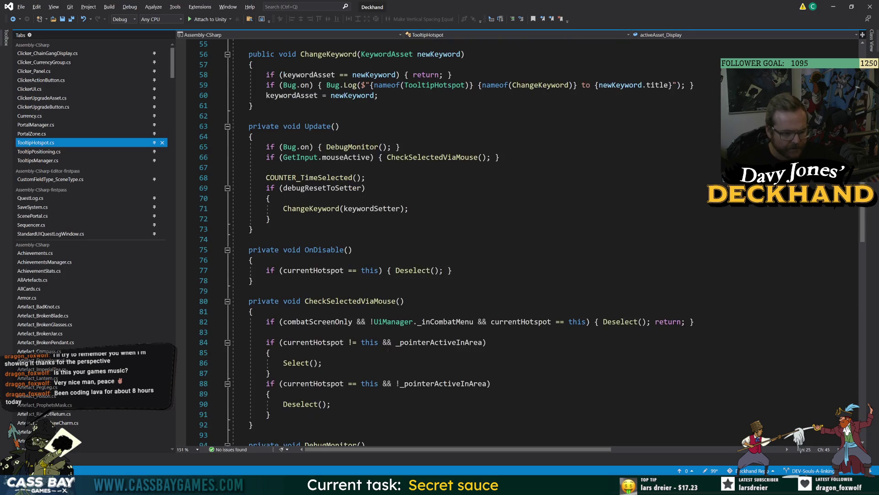
scroll(395, 354, "down", 8)
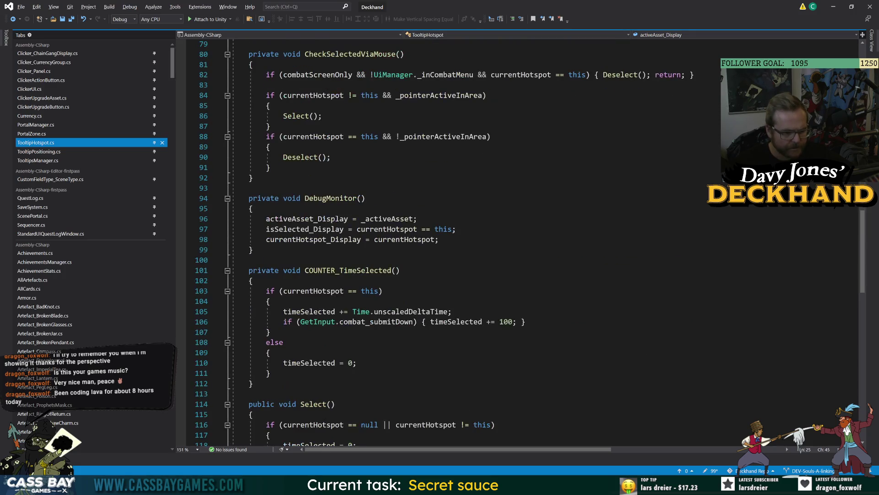
Step: In TooltipPositioning.cs, highlight SetToPosition and pos usages to study the on-screen clamping
left_click(59, 152)
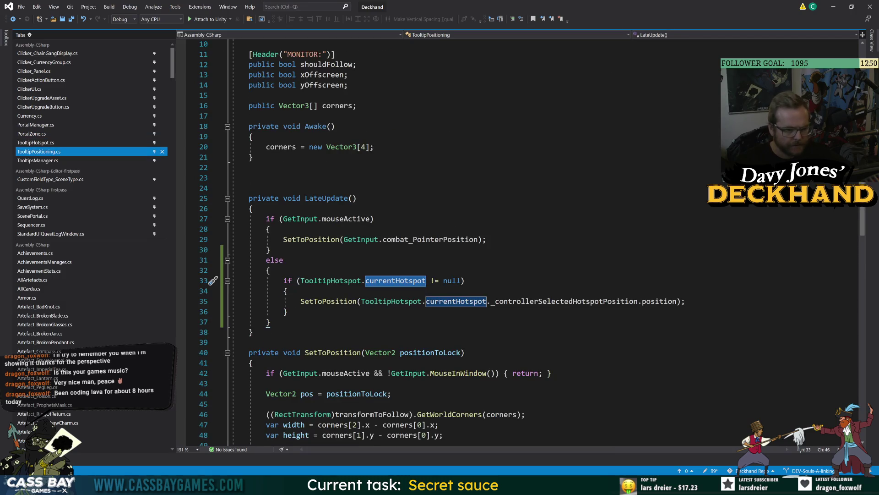
left_click(357, 301)
scroll(458, 238, "down", 5)
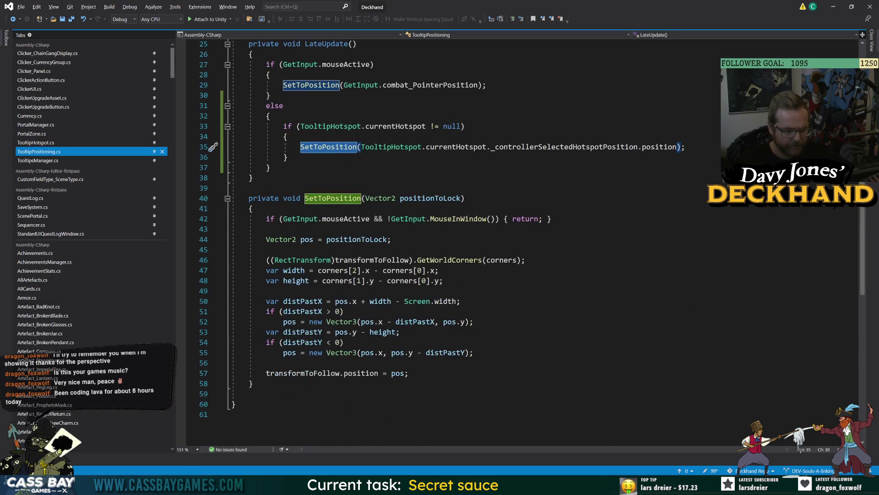
left_click(395, 373)
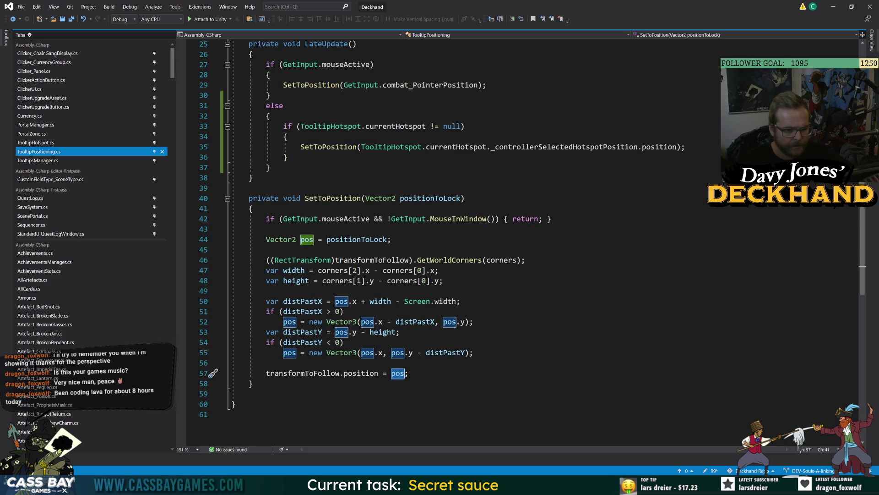
mouse_move(451, 259)
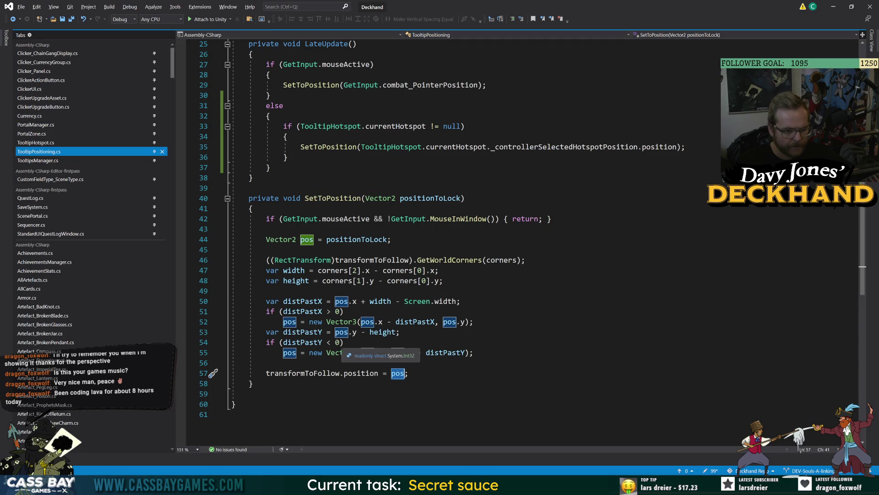
left_click(475, 321)
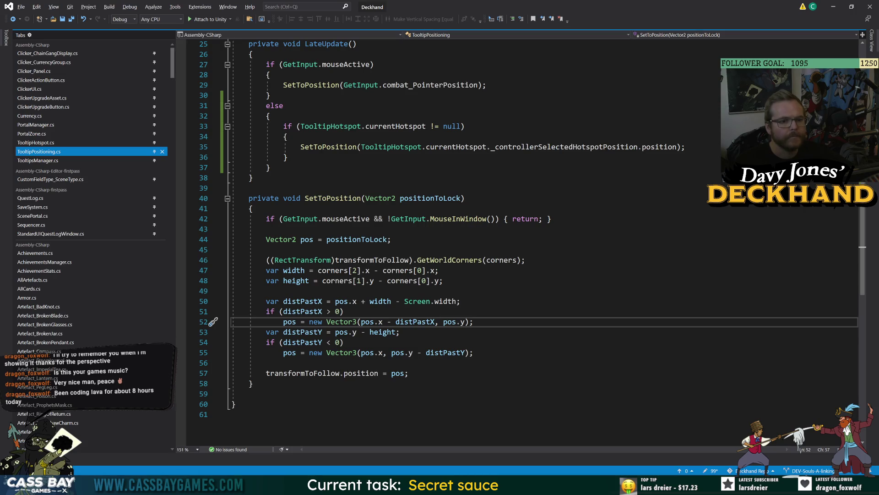
mouse_move(481, 219)
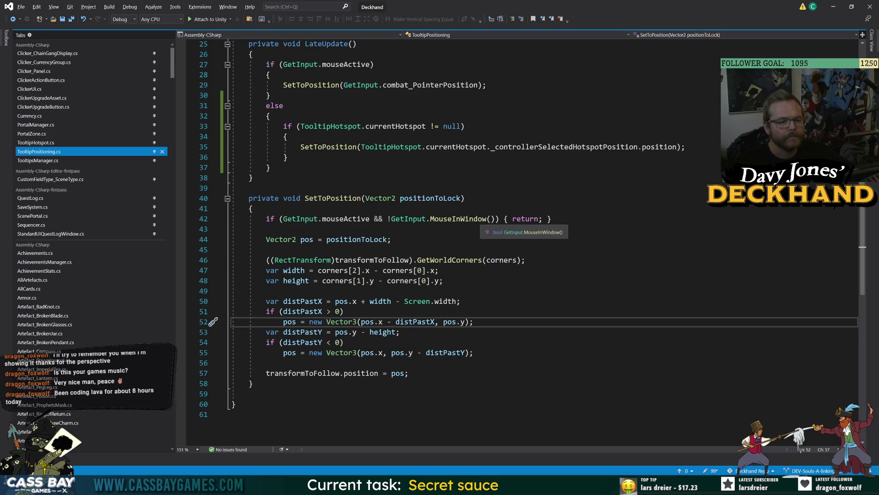
scroll(481, 219, "up", 5)
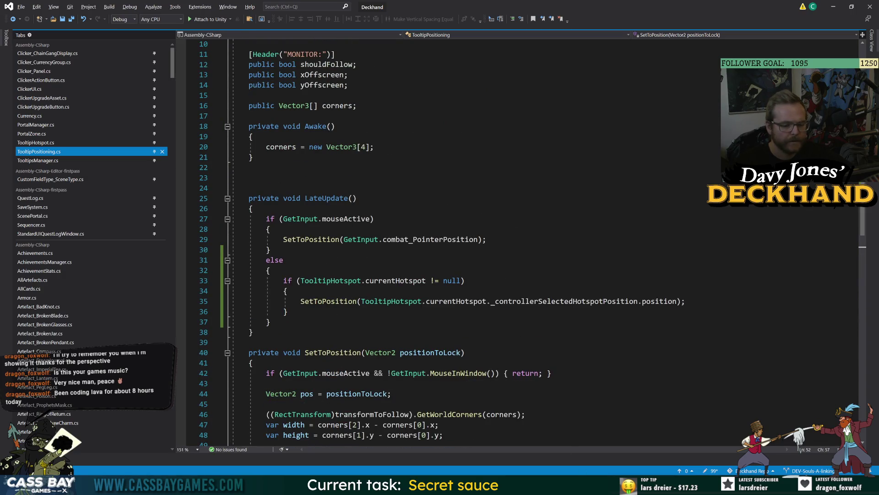
key("alt+Tab")
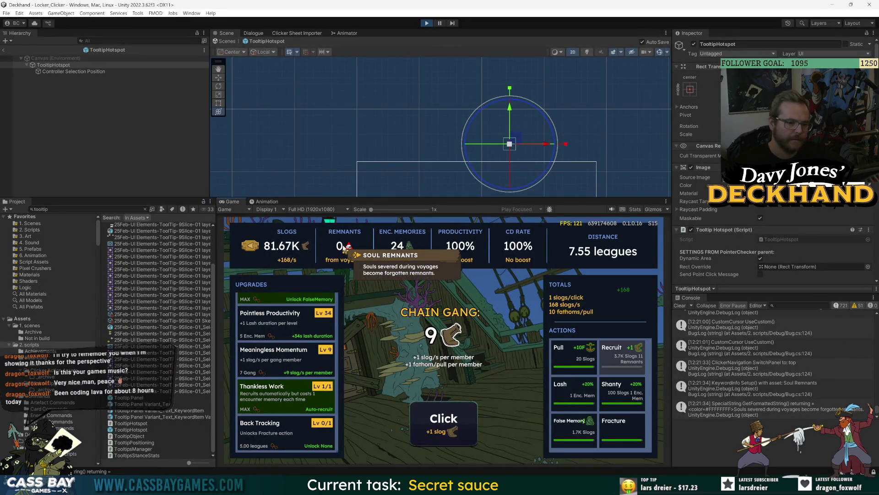
Step: Select the stats bar in the Game view and move the controller selection left along it
left_click(343, 248)
key("Left")
key("Left")
key("Left")
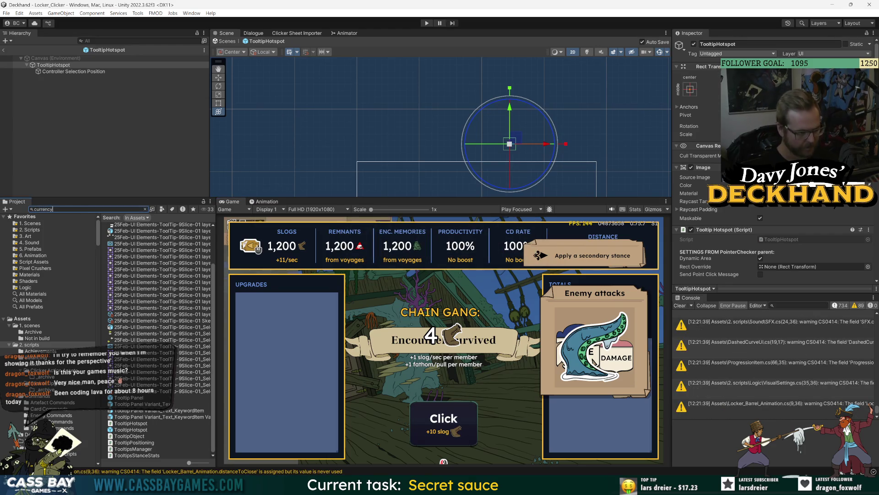
Step: In Clicker_Currency Group, drag the Controller Selection Position down below the SLOGS counter, then select the root
double_click(141, 226)
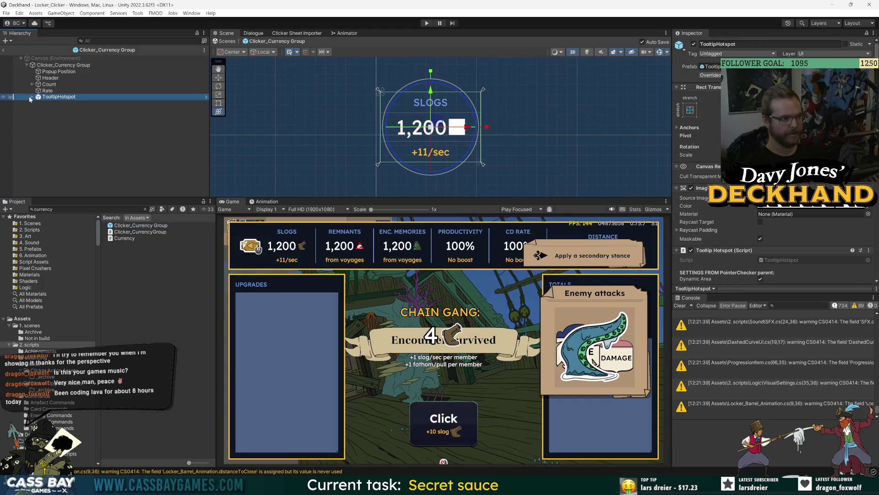
left_click(32, 98)
left_click(69, 103)
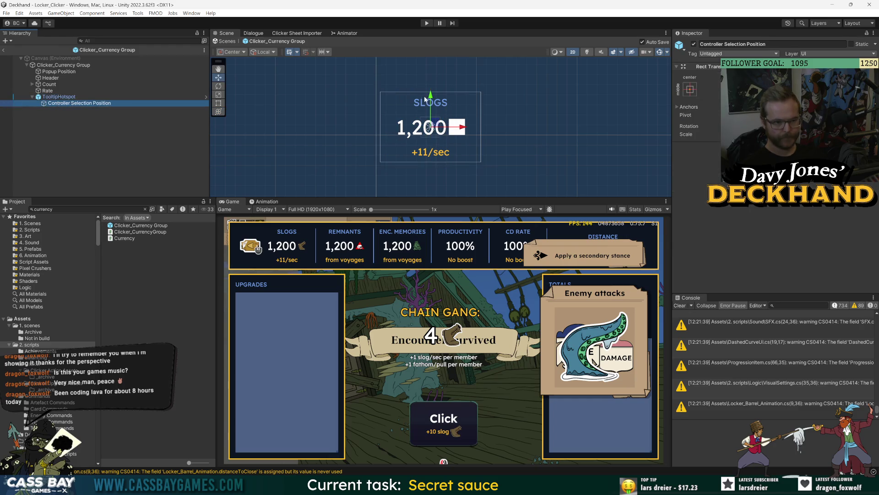
left_click_drag(431, 96, 425, 143)
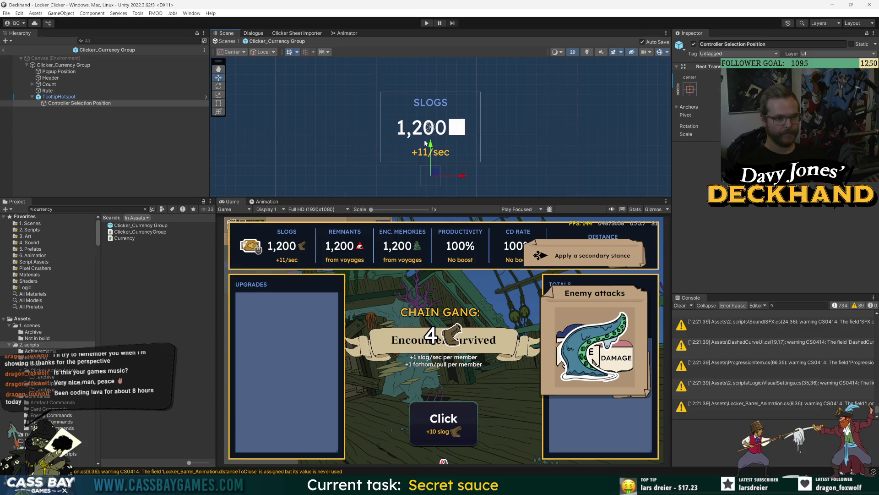
left_click(429, 127)
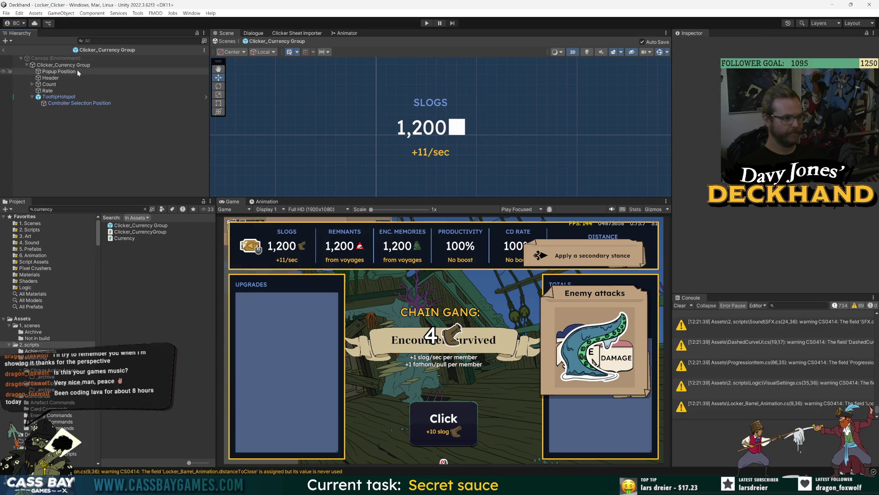
scroll(774, 161, "down", 10)
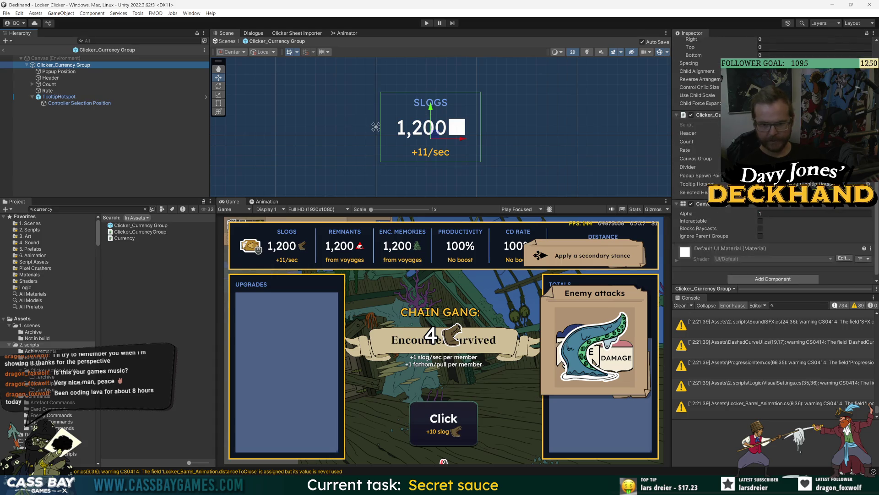
Step: Set the Selected Header colour to light blue 00BEFF
left_click(818, 192)
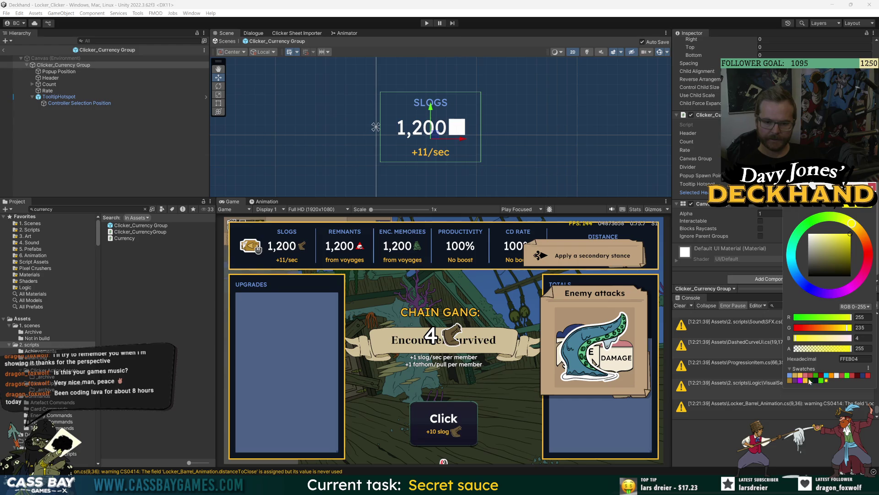
left_click(826, 376)
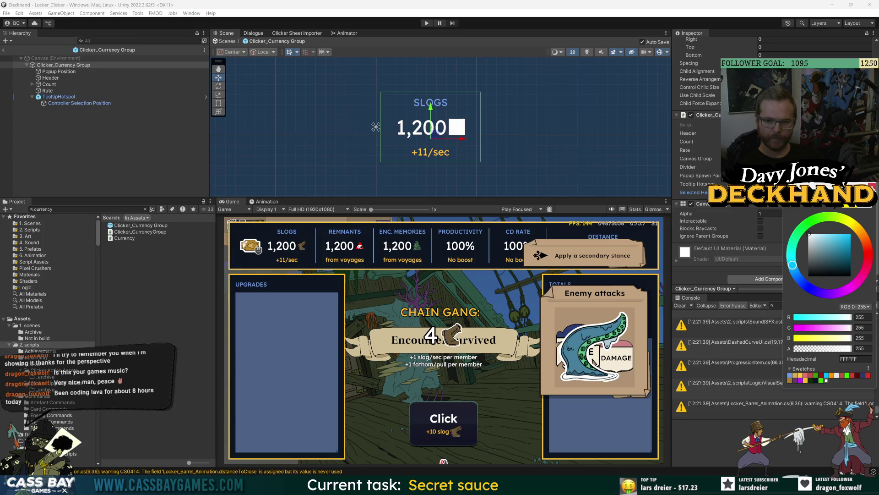
key("Escape")
Step: Set the currency group's second colour to orange-yellow FEBD28 and clear the selection
left_click(870, 188)
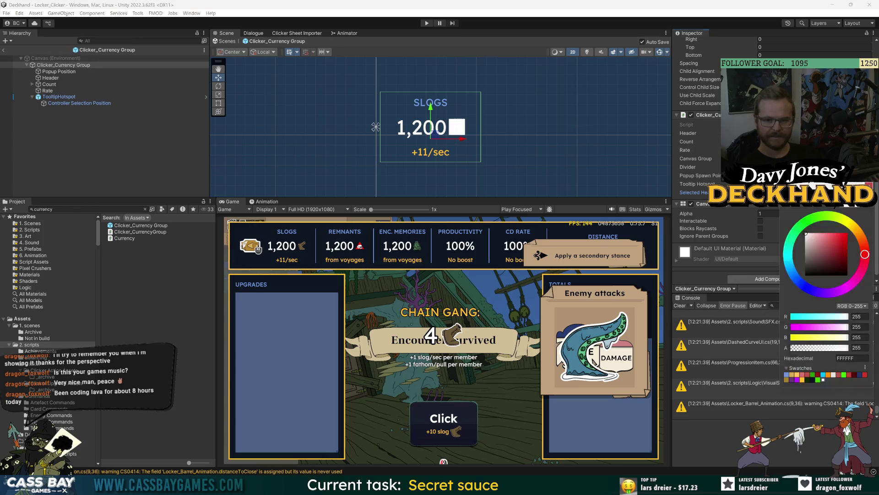
left_click(823, 376)
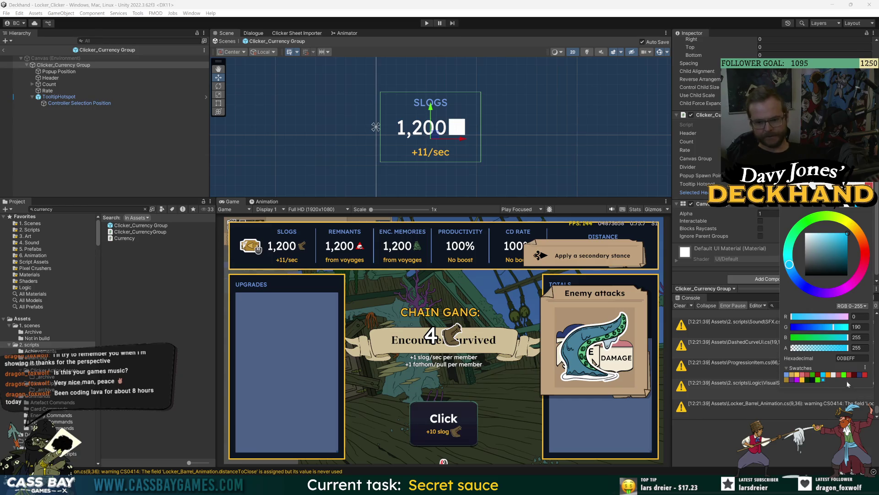
left_click(855, 230)
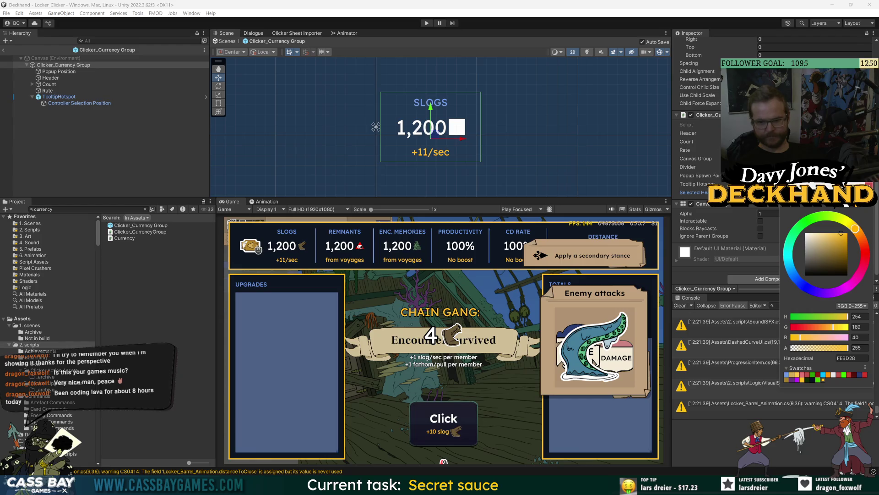
key("Return")
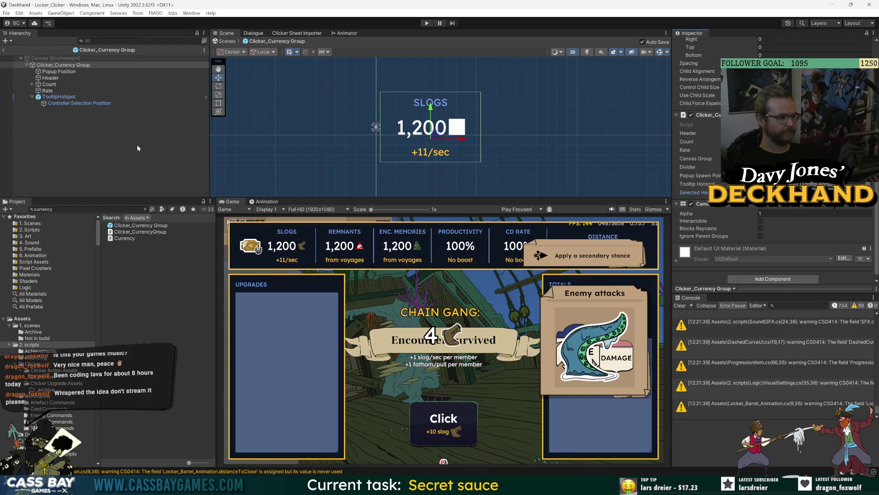
left_click(138, 148)
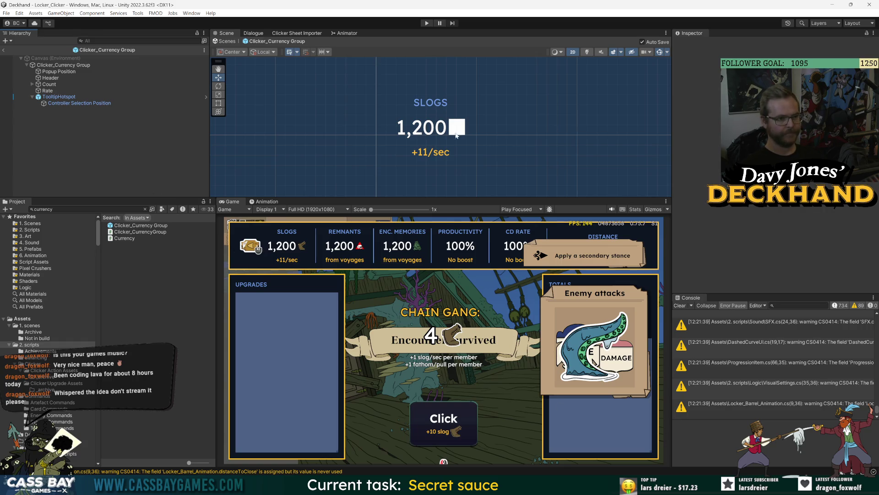
left_click(427, 23)
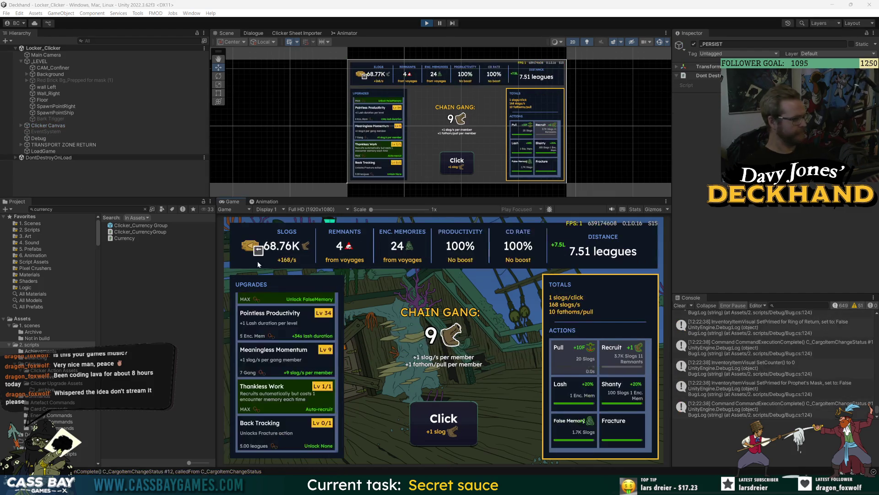
Step: Show the Distance stat's tooltip on the running game's stats bar
mouse_move(258, 250)
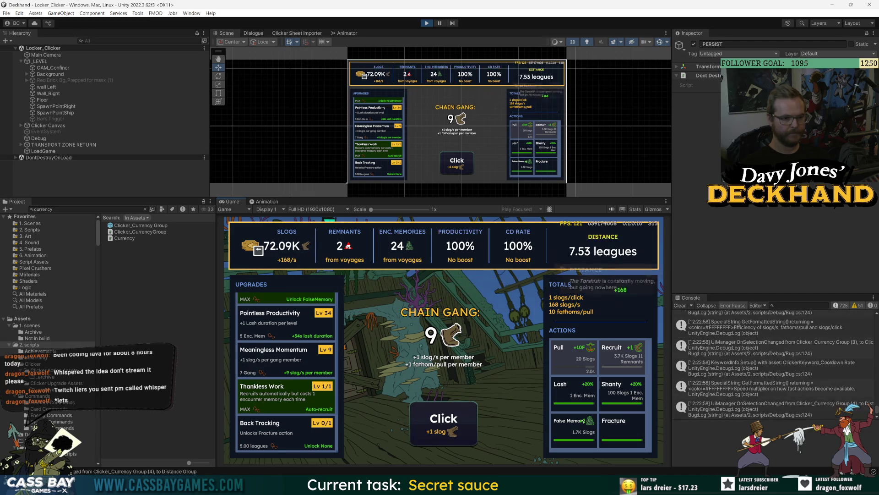
Step: Use the controller selection to trigger the Shanty and Lash actions
key("Down")
key("Down")
key("Down")
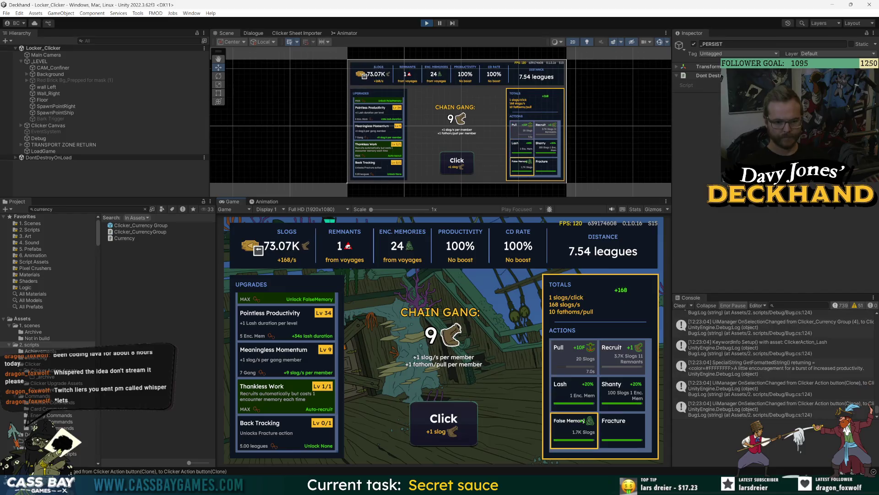
key("Up")
key("Right")
key("Return")
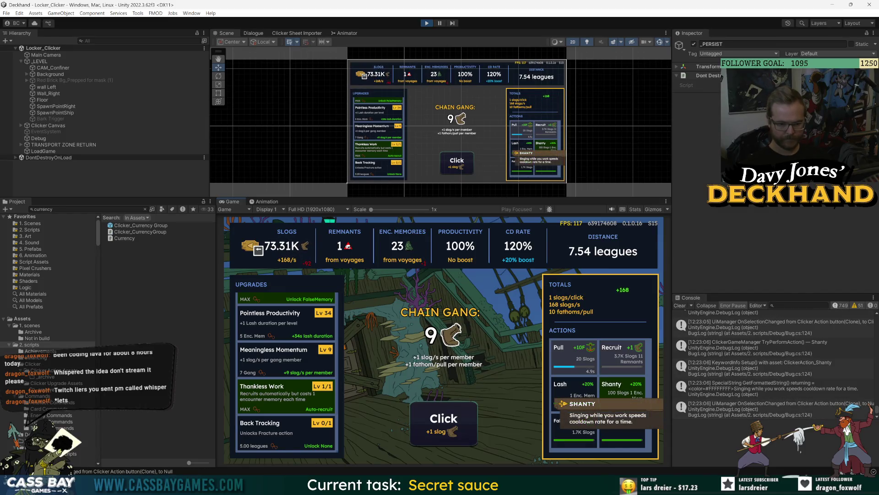
key("Left")
key("Return")
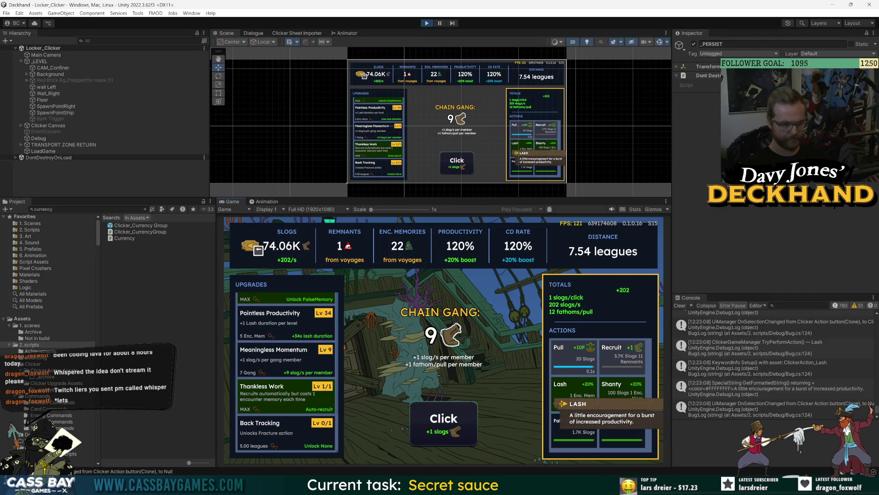
Step: Buy the Restless Dead and Endless Labour upgrades from the Upgrades list
key("Right")
key("Left")
key("Left")
key("Down")
key("Down")
key("Return")
key("Return")
key("Return")
key("Return")
key("Return")
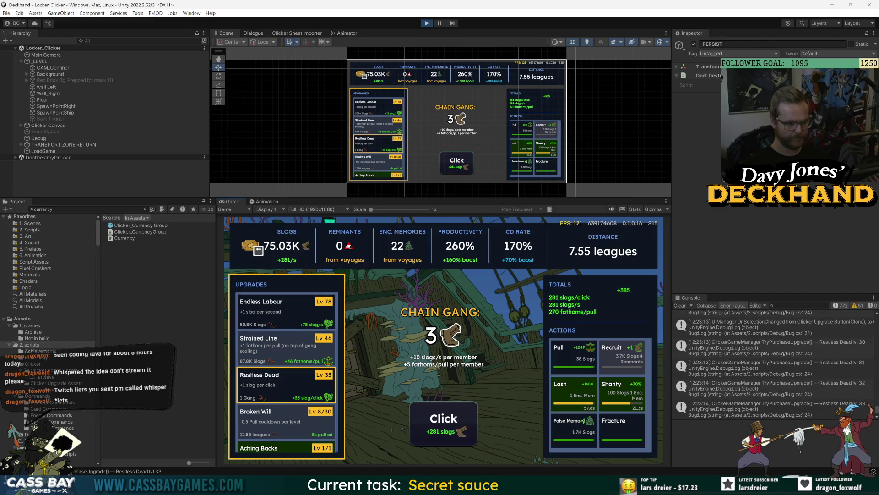
key("Up")
key("Up")
key("Up")
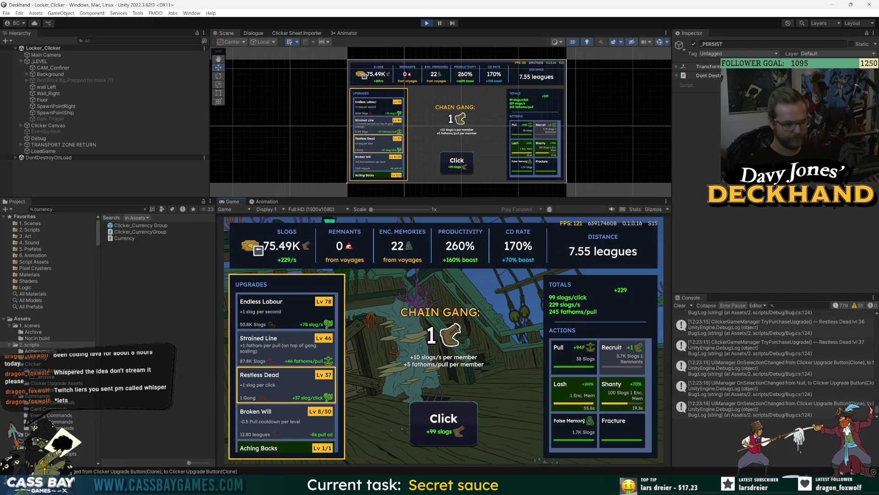
key("Down")
key("Return")
key("Down")
key("Down")
key("Down")
key("Down")
key("Down")
key("Down")
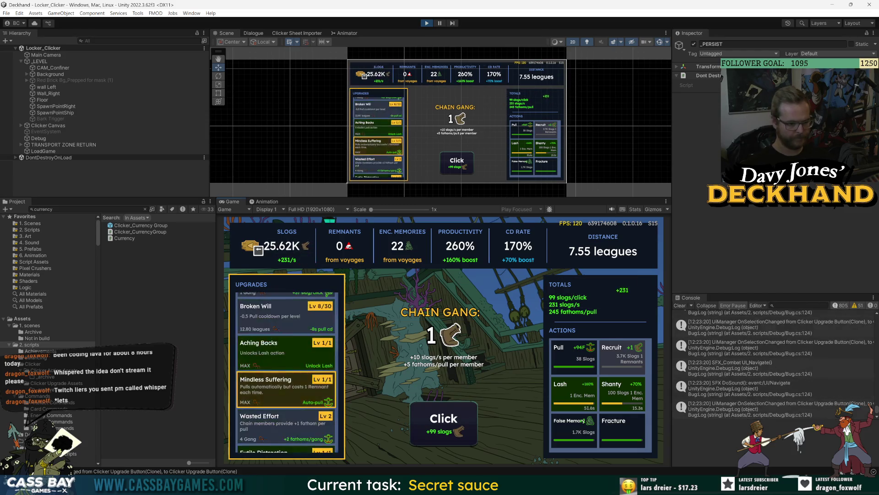
Step: Buy several Hopeless Heave levels, then move down past Urgent Misery to Ruthless Frequency
key("Return")
key("Return")
key("Return")
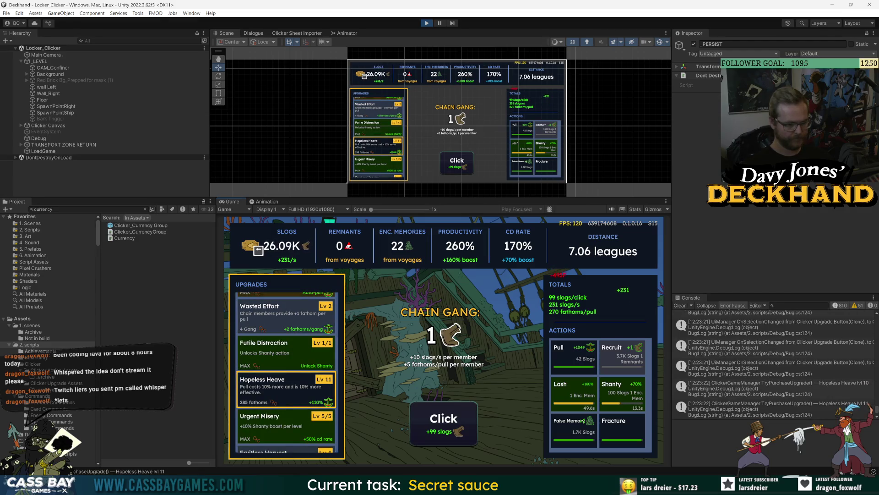
key("Return")
key("Return")
key("Return")
key("Escape")
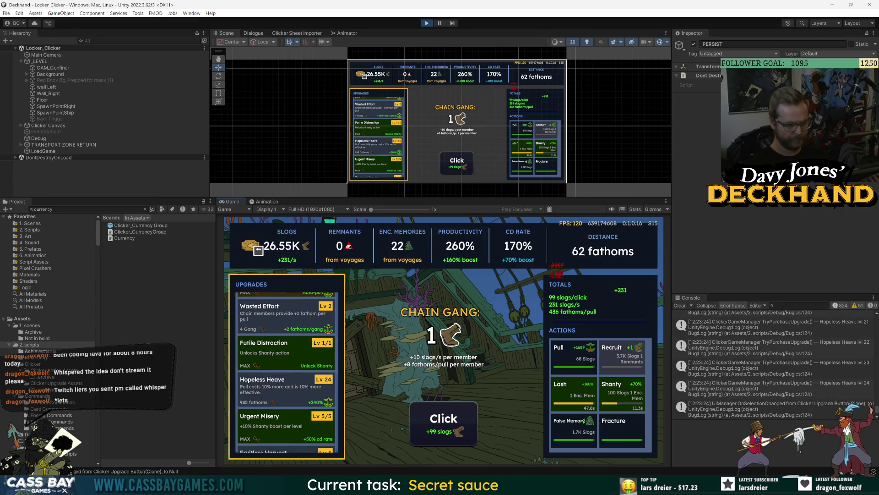
key("Down")
key("Down")
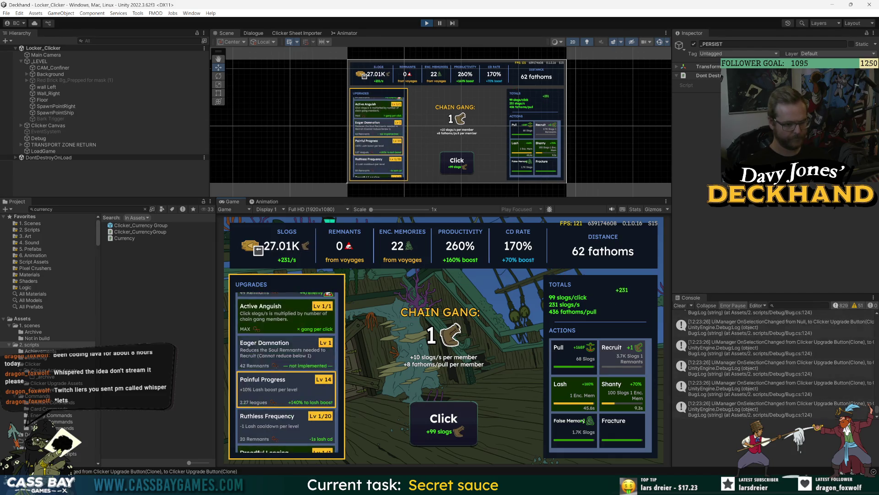
key("Up")
key("Up")
key("Up")
key("Down")
key("Down")
key("Down")
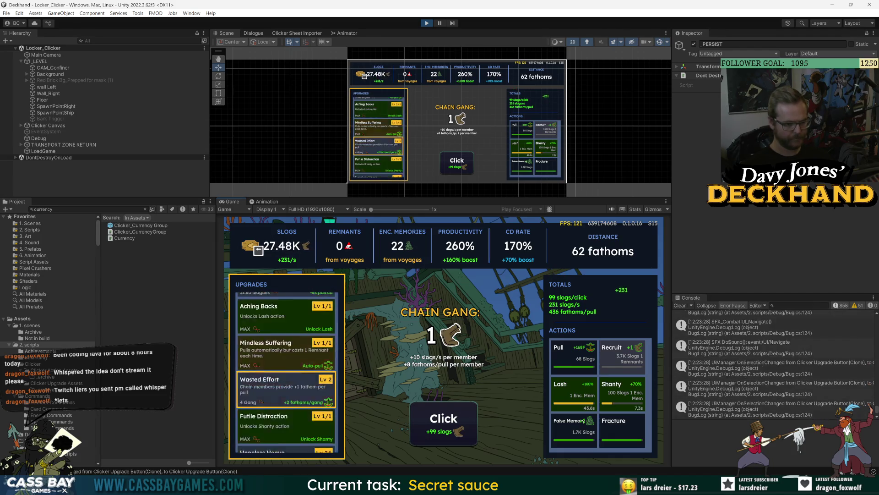
key("Down")
key("Down")
key("Down")
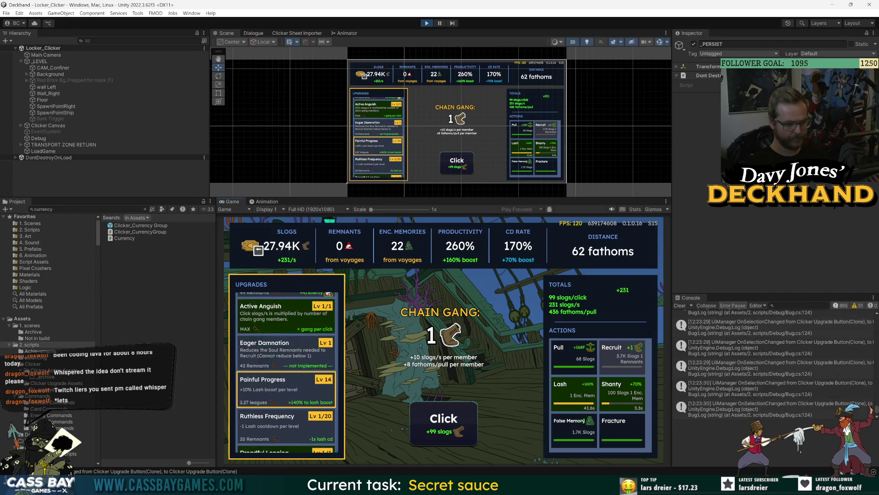
key("Down")
key("Down")
key("Down")
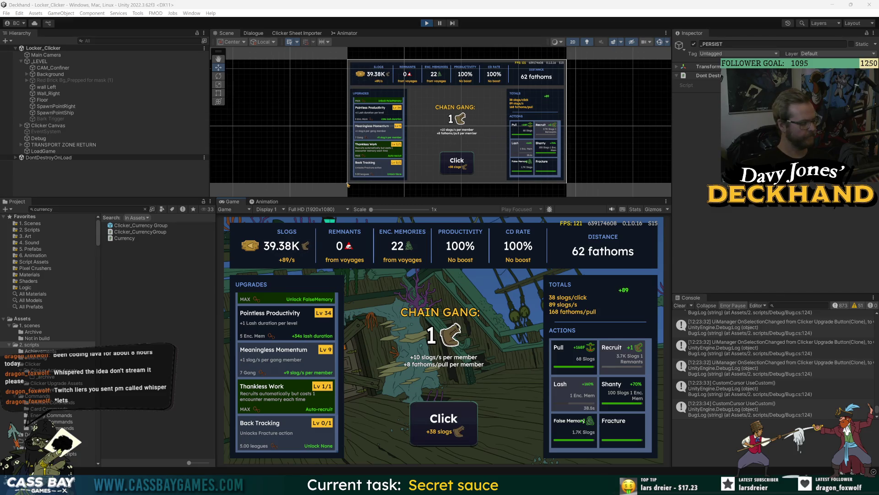
Step: Step from the Slogs bar down through Wasted Effort, Futile Distraction and Urgent Misery to Back Tracking
key("Down")
key("Down")
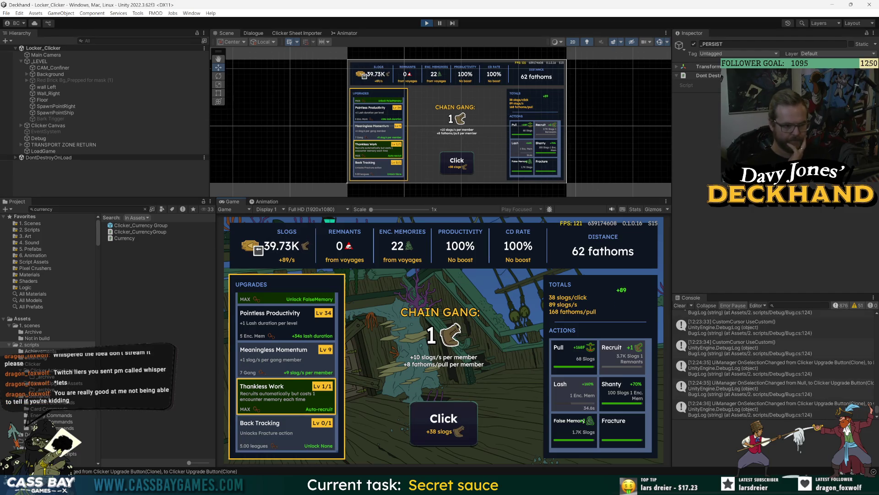
key("Up")
key("Up")
key("Up")
key("Up")
key("Up")
key("Up")
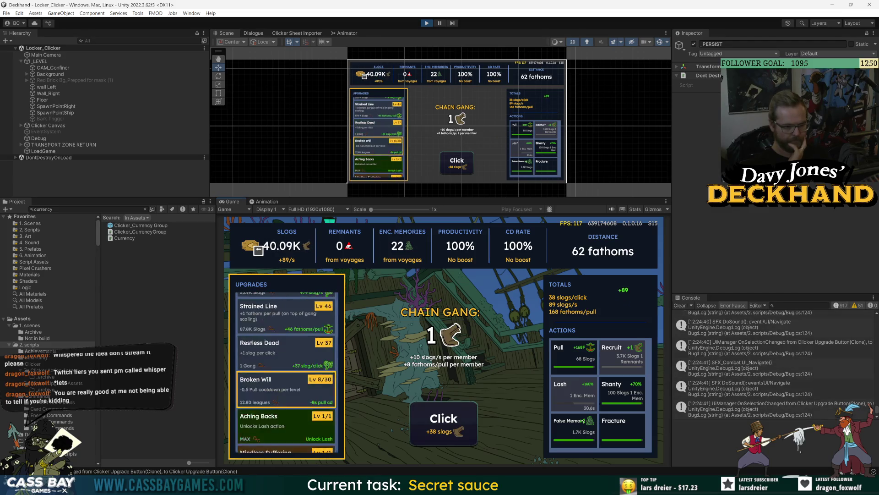
key("Up")
key("Up")
key("Up")
key("Down")
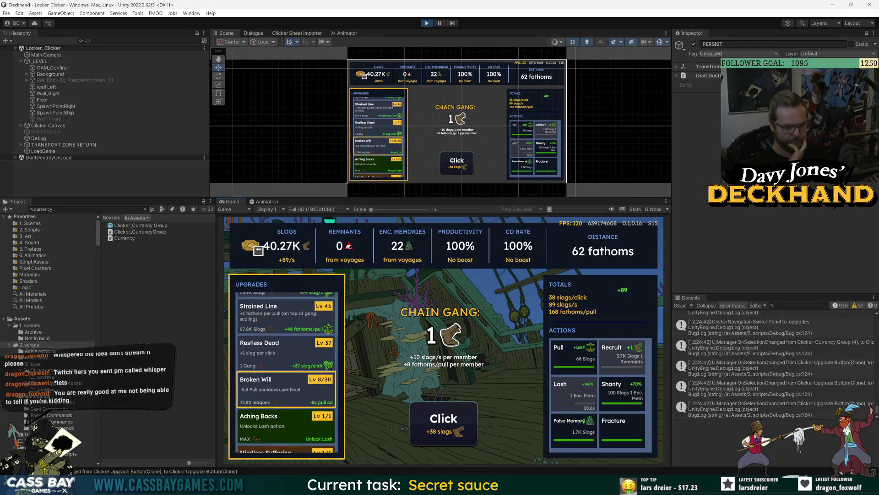
key("Down")
key("Down")
key("Down")
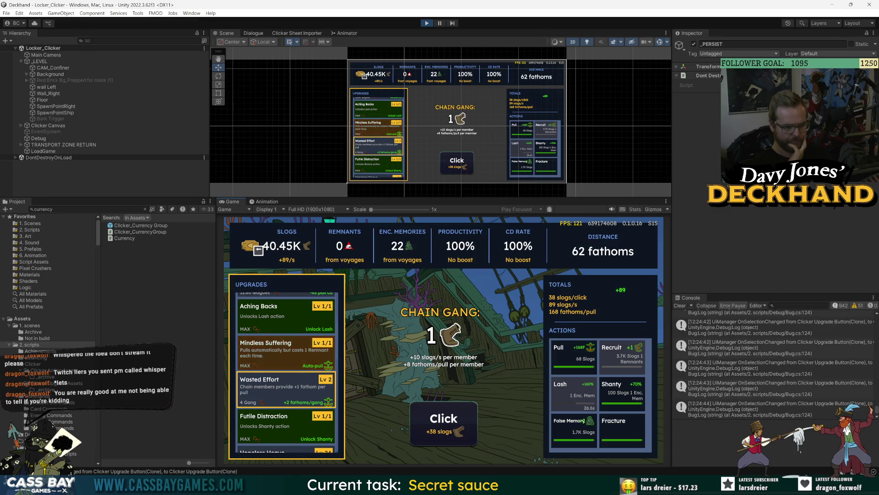
key("Down")
key("Down")
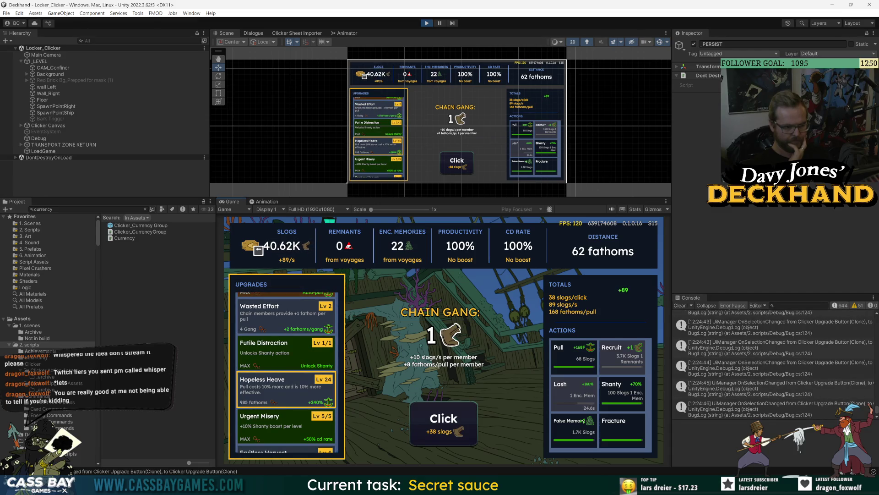
key("Down")
key("Down")
key("Down")
key("Down")
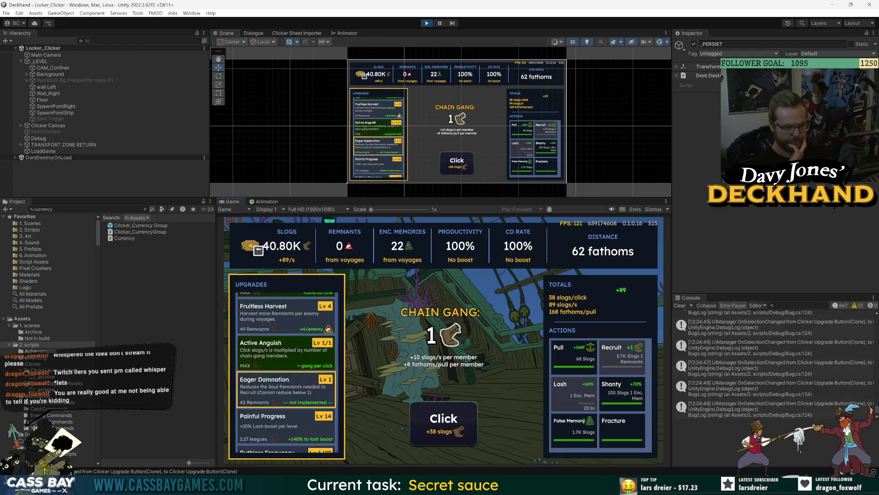
key("Down")
key("Down")
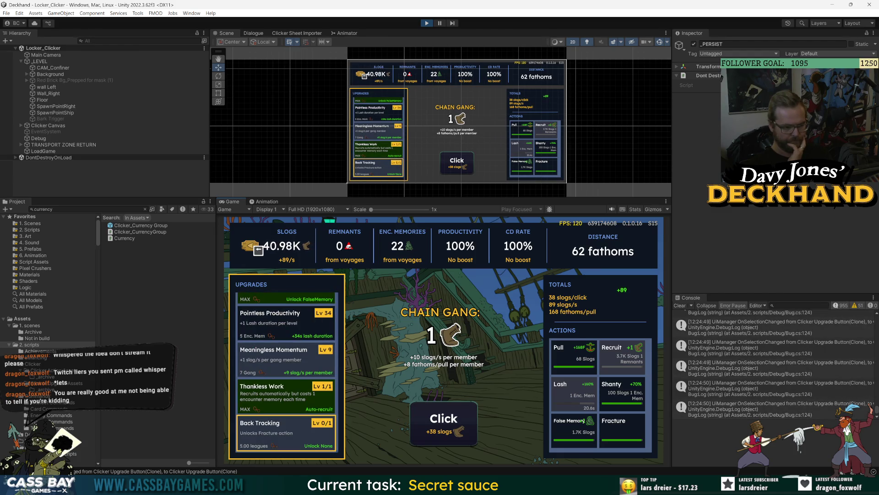
key("Down")
key("Down")
key("Down")
key("Down")
key("Down")
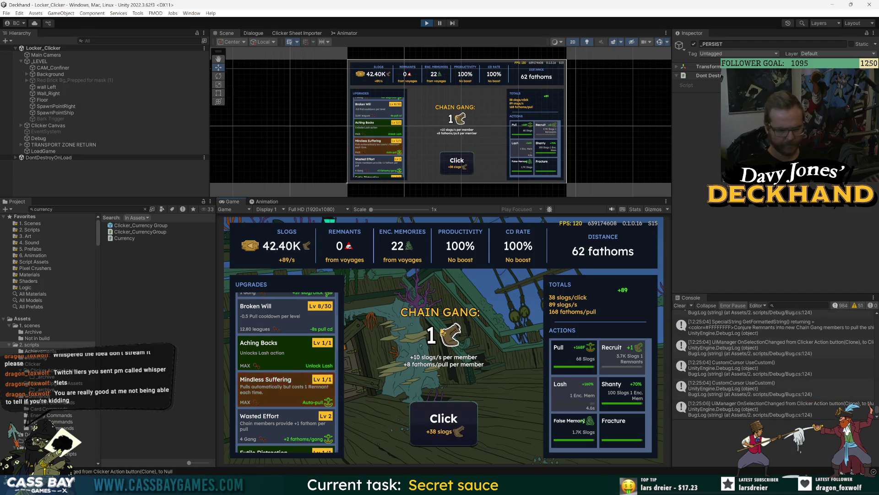
Step: Pull, activate Shanty for a cooldown boost, and pull twice more to reach 565 fathoms
key("Return")
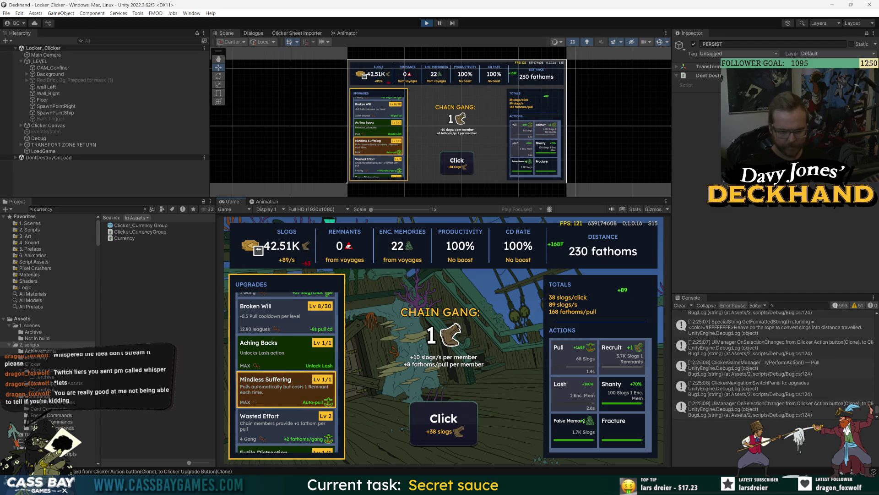
key("Down")
key("Right")
key("Return")
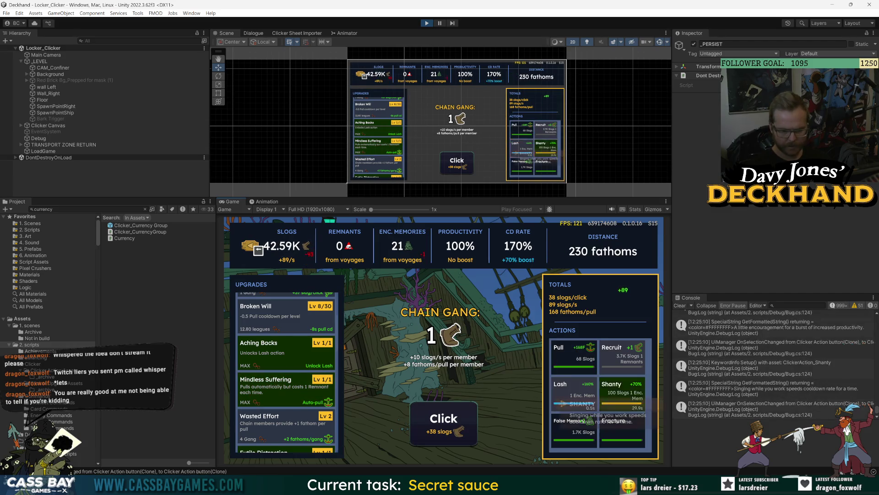
key("Up")
key("Left")
key("Return")
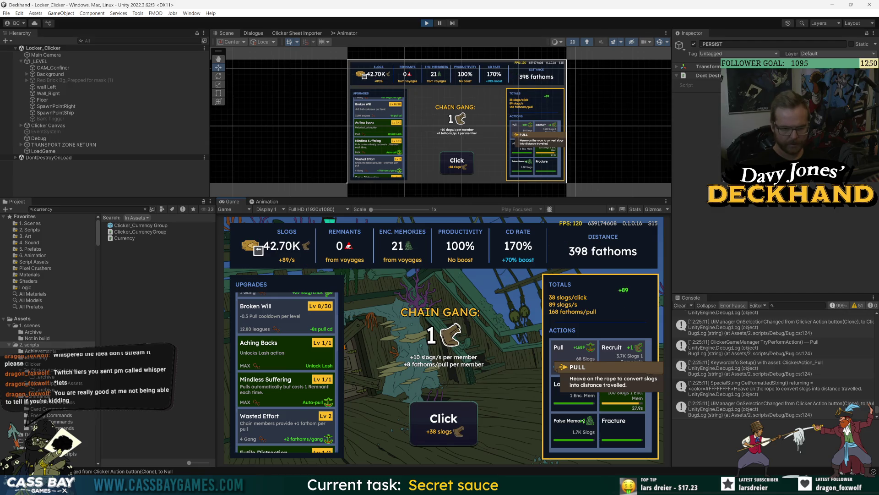
key("Return")
Step: Keep returning to Pull and pulling until distance reaches 900 fathoms
key("Down")
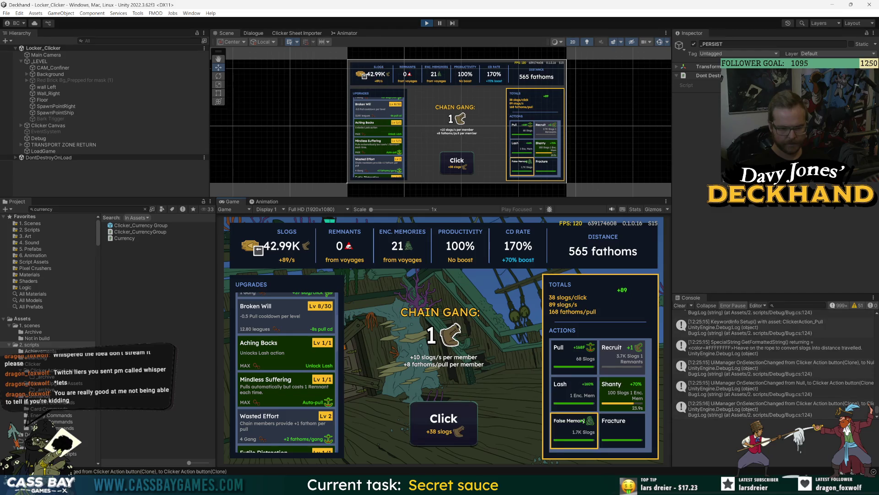
key("Right")
key("Up")
key("Left")
key("Return")
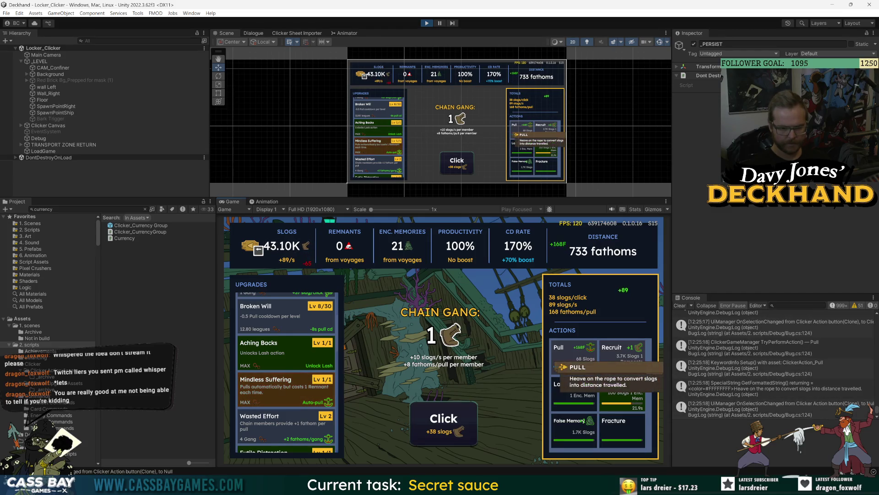
key("Down")
key("Down")
key("Right")
key("Up")
key("Up")
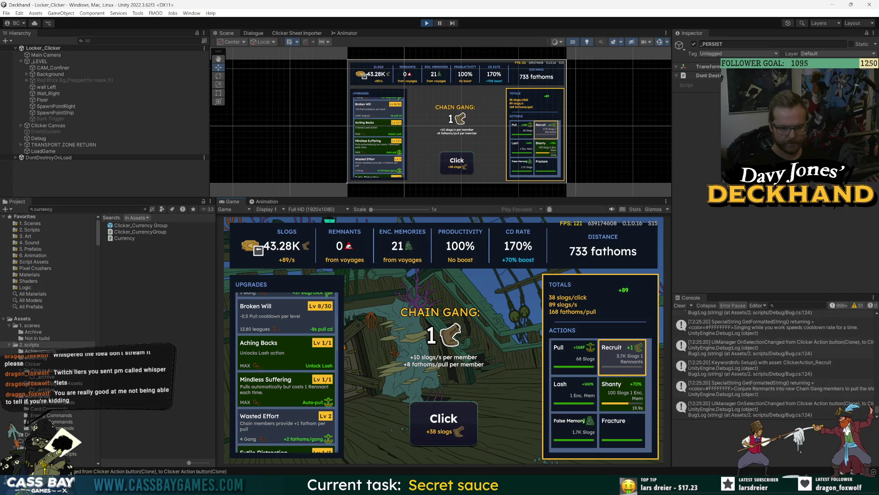
key("Left")
key("Return")
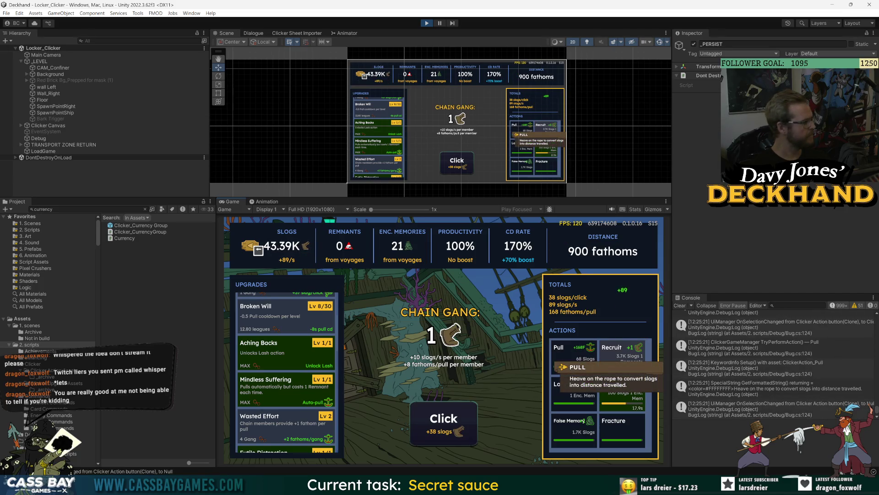
key("Left")
key("Left")
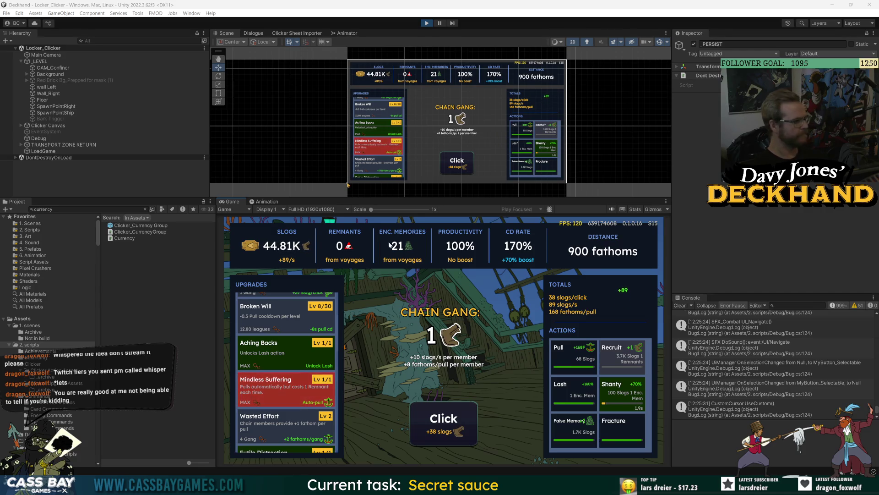
Step: Show the Encounter Memories tooltip ('wistful memories collected from each voyage encounter') in the currency header
mouse_move(258, 249)
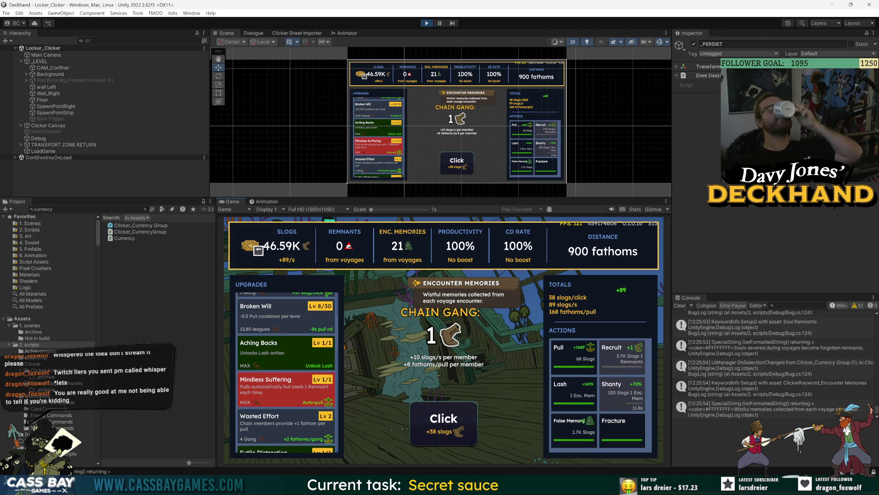
Step: Cycle the header tooltips with the d-pad: Cooldown Rate, Slogs, Productivity and Distance
key("Right")
key("Right")
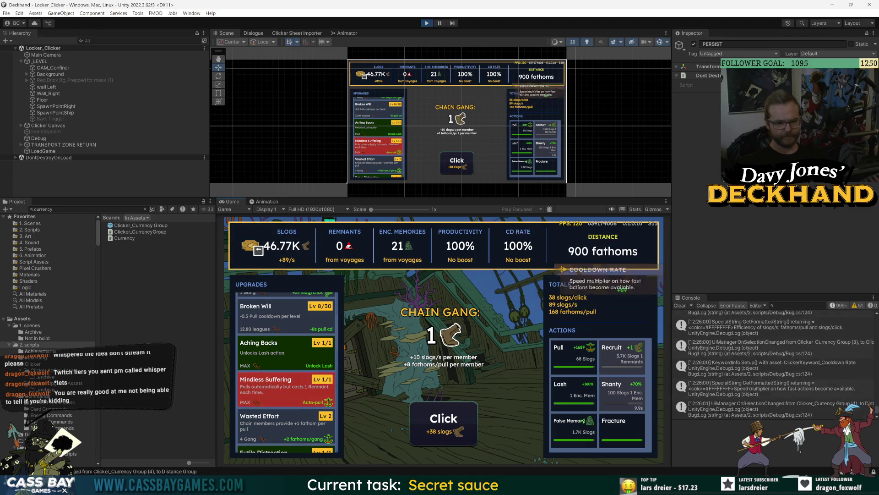
key("Right")
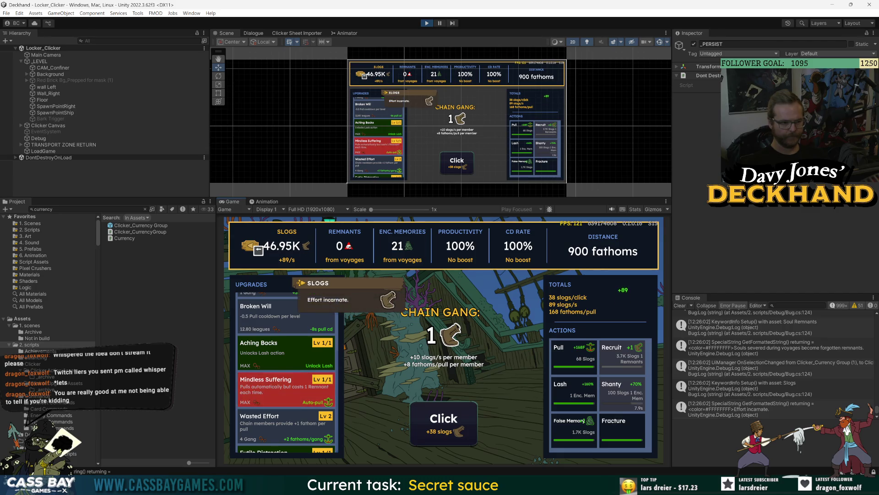
key("Right")
key("Right")
key("Right")
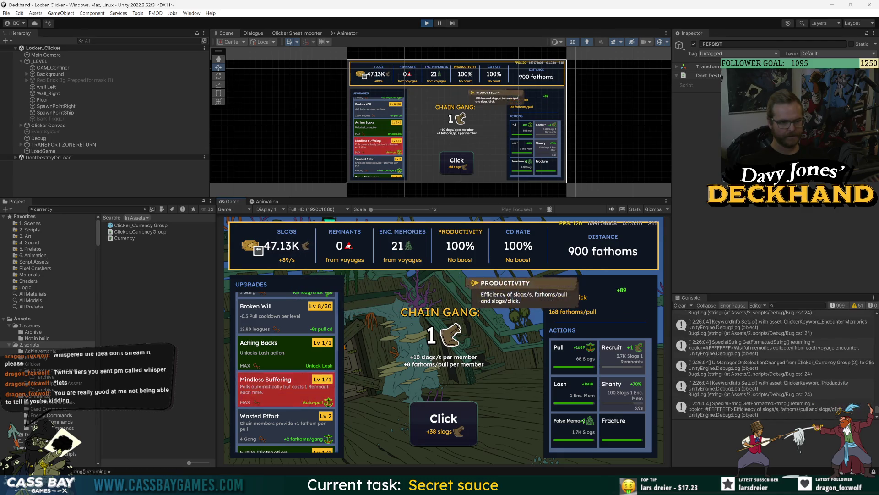
key("Right")
key("Right")
key("Left")
key("Right")
key("Left")
key("Right")
key("Left")
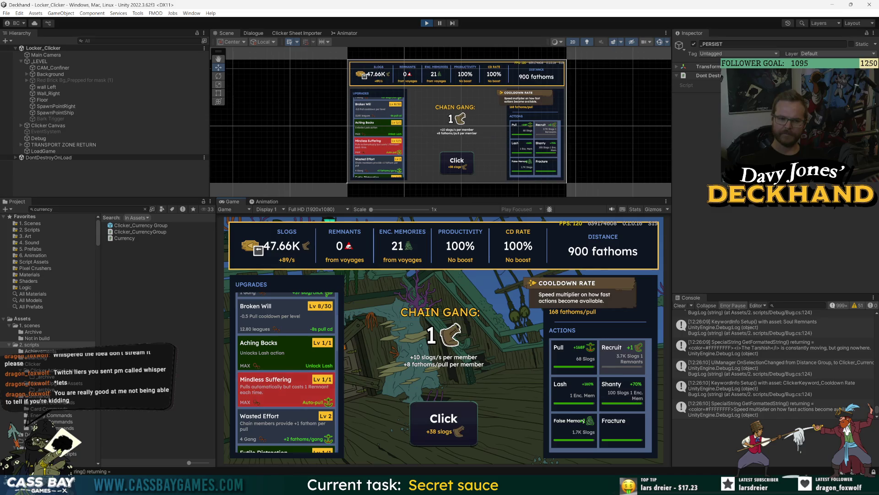
key("Right")
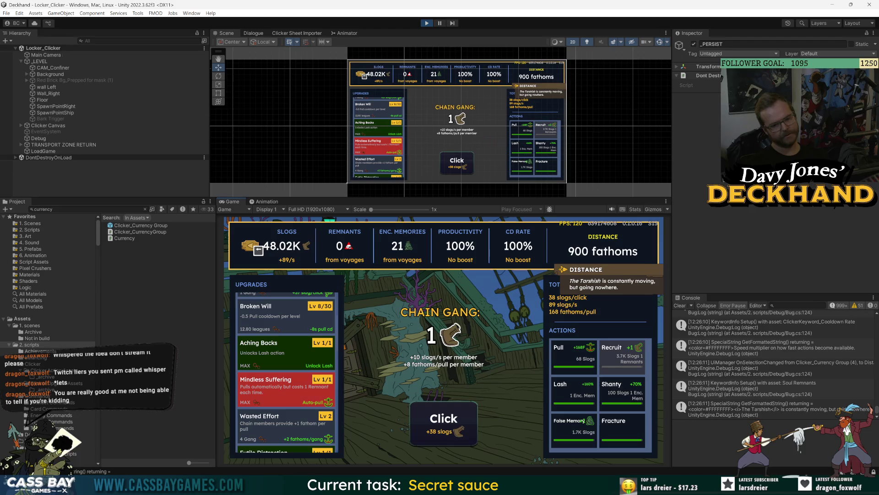
key("Left")
key("Left")
key("Left")
key("Left")
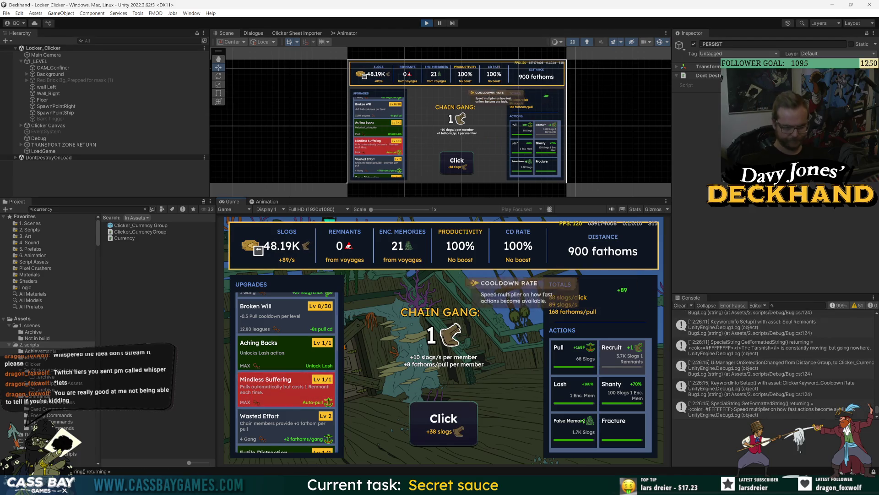
key("Right")
key("Right")
key("Right")
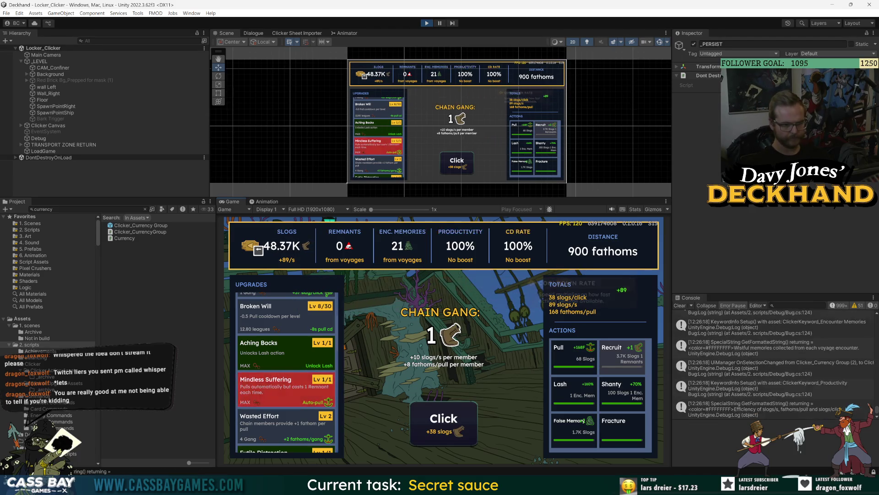
Step: Drop into the Upgrades list, climb to Broken Will and Endless Labour, then return to Distance
key("Down")
key("Up")
key("Up")
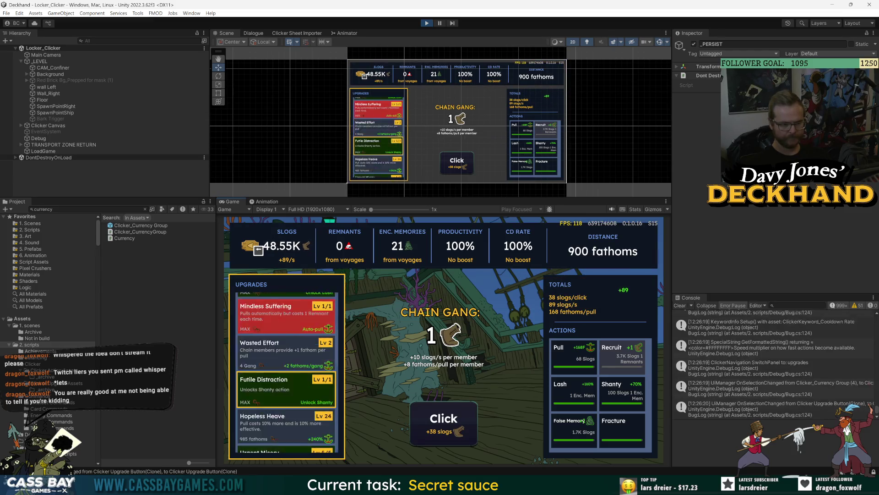
key("Up")
key("Up")
key("Up")
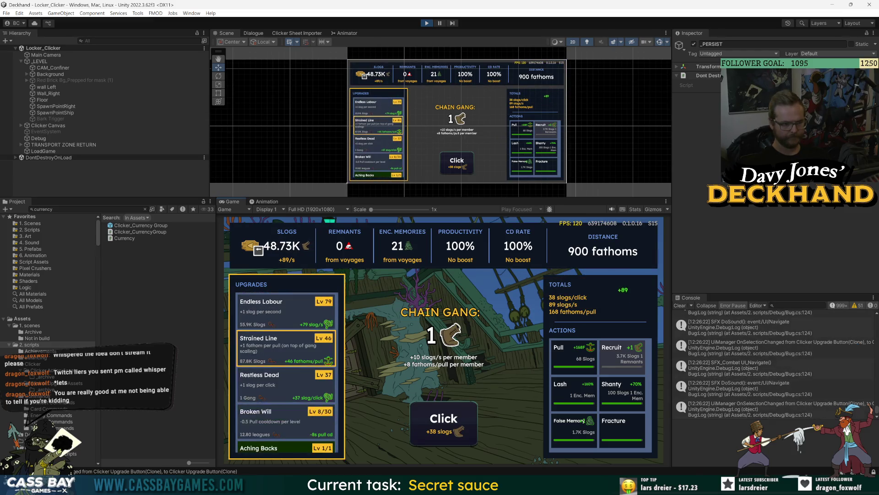
key("Right")
Step: Navigate the Pull, False Memory, Recruit, Shanty and Lash actions, then pull to 1.07 leagues
key("Down")
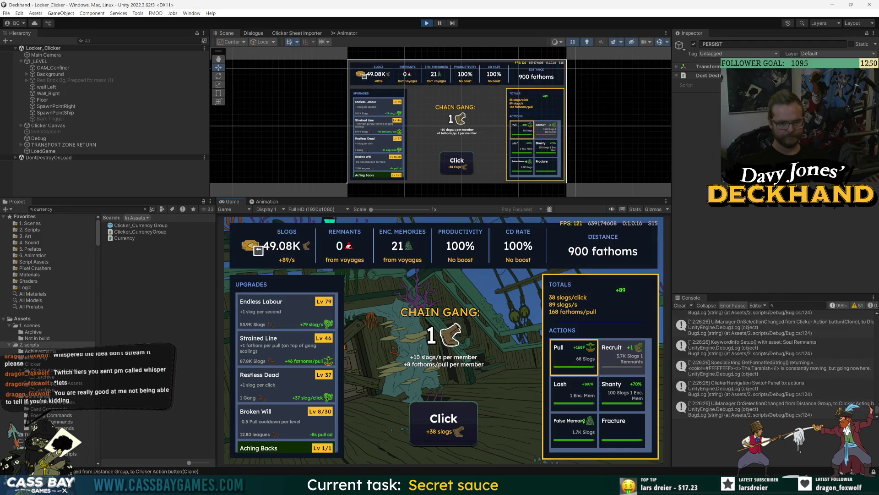
key("Down")
key("Down")
key("Up")
key("Up")
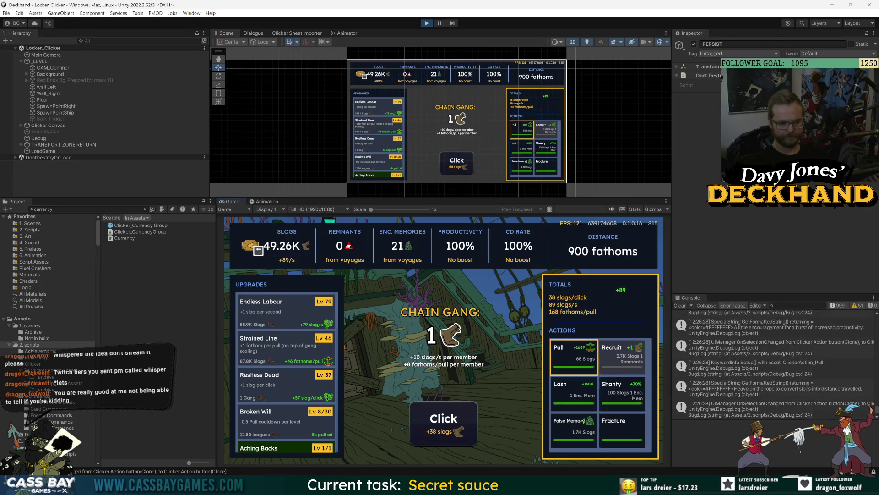
key("Right")
key("Down")
key("Left")
key("Down")
key("Up")
key("Up")
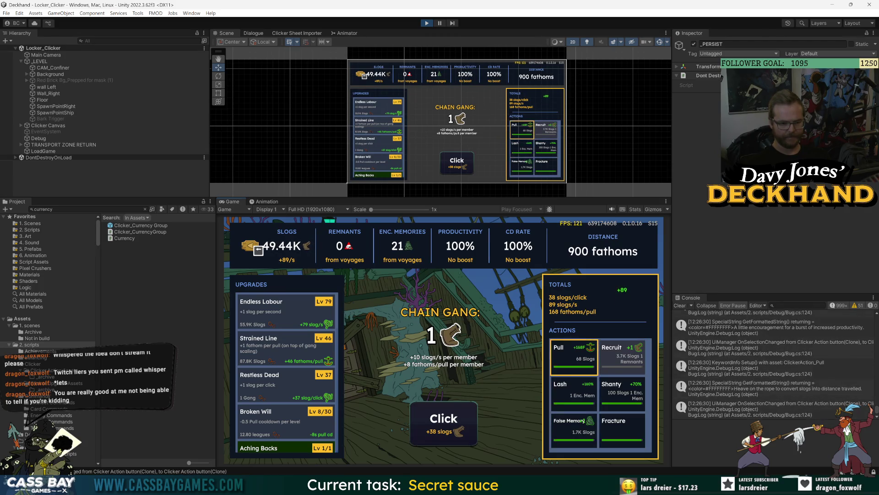
key("Return")
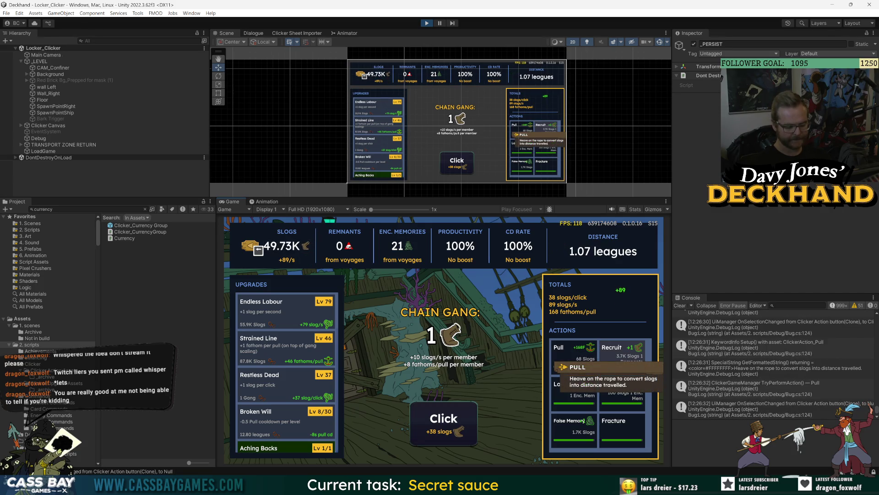
Step: Pull to 1.24 leagues, then fire Lash (260% productivity) and Shanty (170% CD rate)
key("Return")
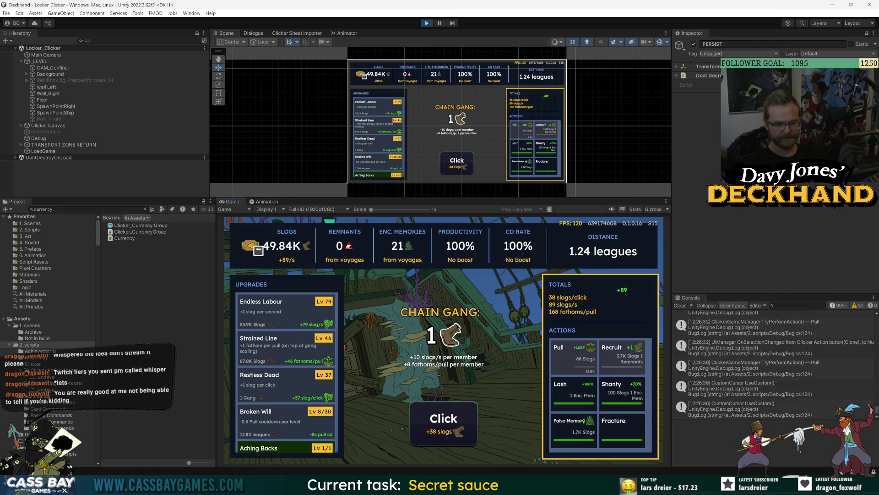
left_click(573, 393)
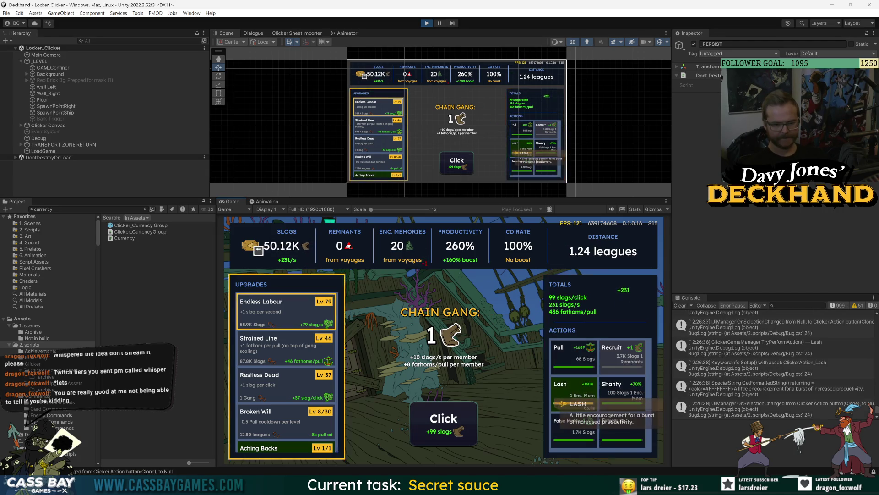
key("Left")
key("Right")
left_click(623, 392)
key("Left")
key("Right")
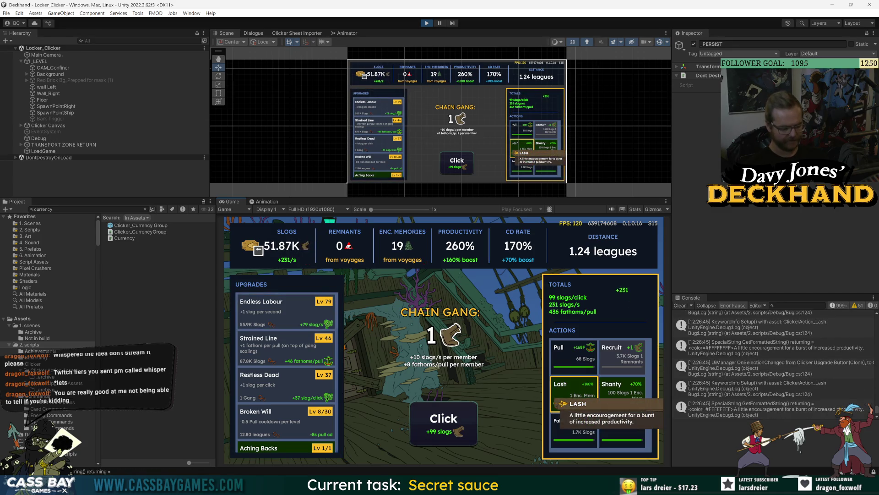
left_click(573, 355)
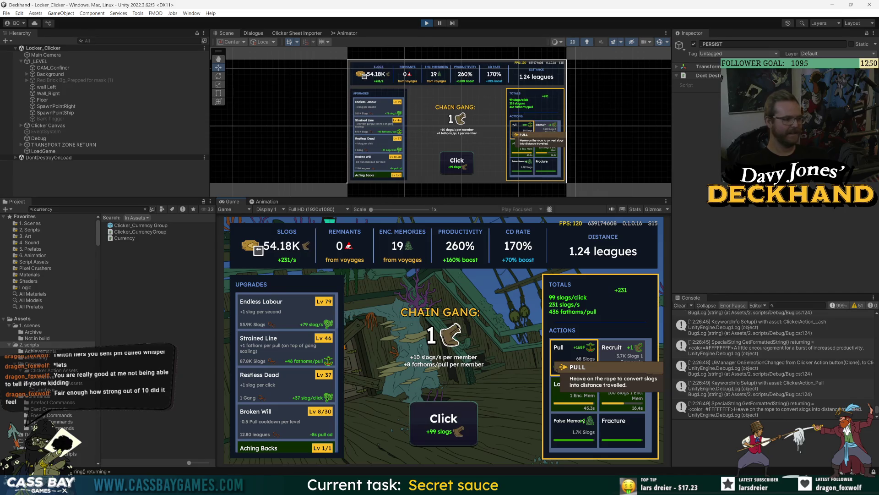
Step: Step through the Upgrades list past Pointless Productivity to Broken Will, then stop Play mode
key("Left")
key("Down")
key("Down")
key("Down")
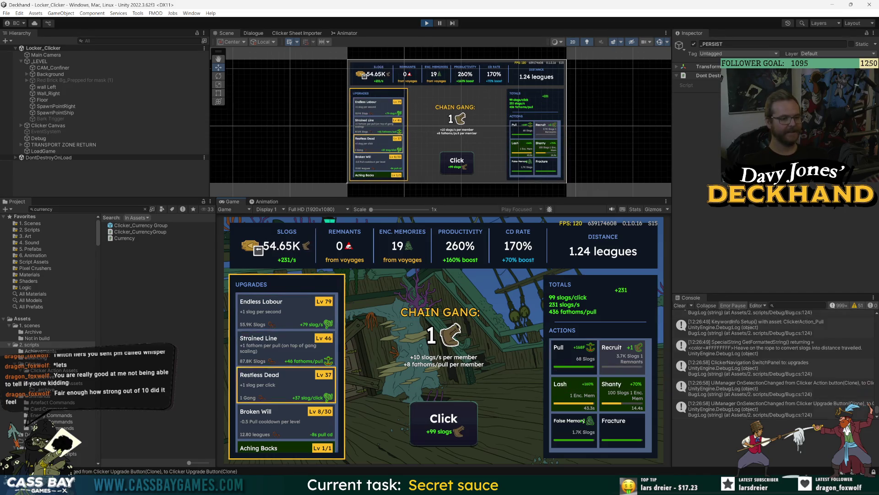
key("Down")
key("Down")
key("Down")
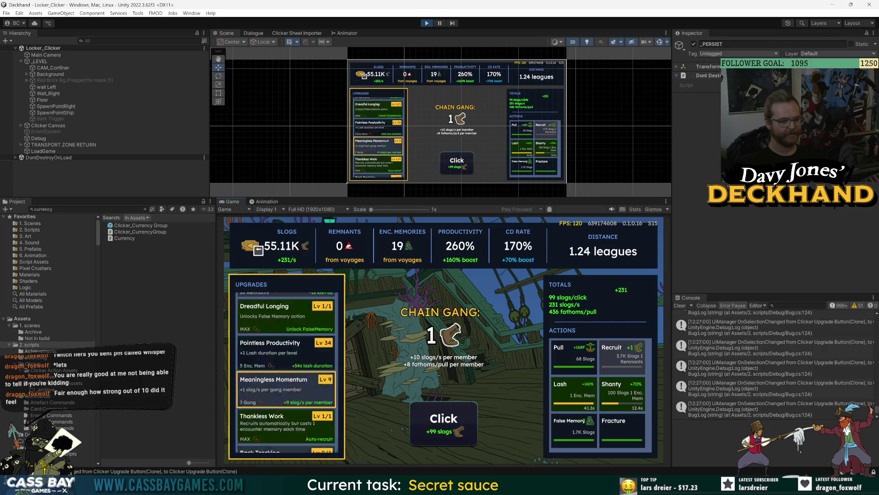
key("Up")
key("Up")
key("Down")
key("Up")
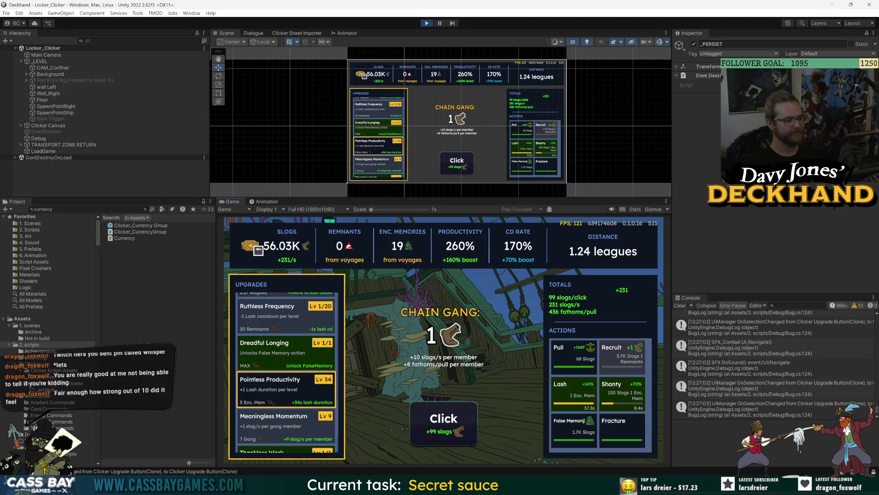
key("Down")
key("Down")
key("Down")
key("Down")
key("Down")
key("Down")
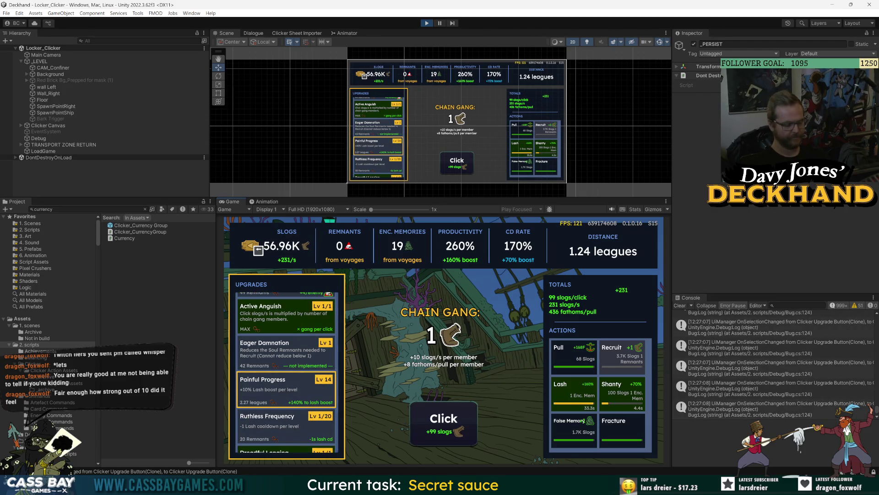
key("ctrl+p")
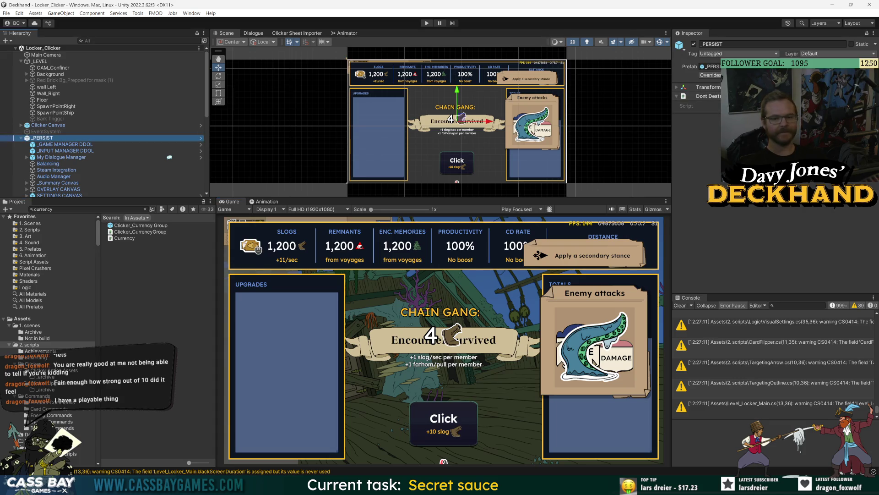
Step: Apply all overrides to the _PERSIST prefab and save the scene
left_click(710, 76)
left_click(797, 298)
key("ctrl+s")
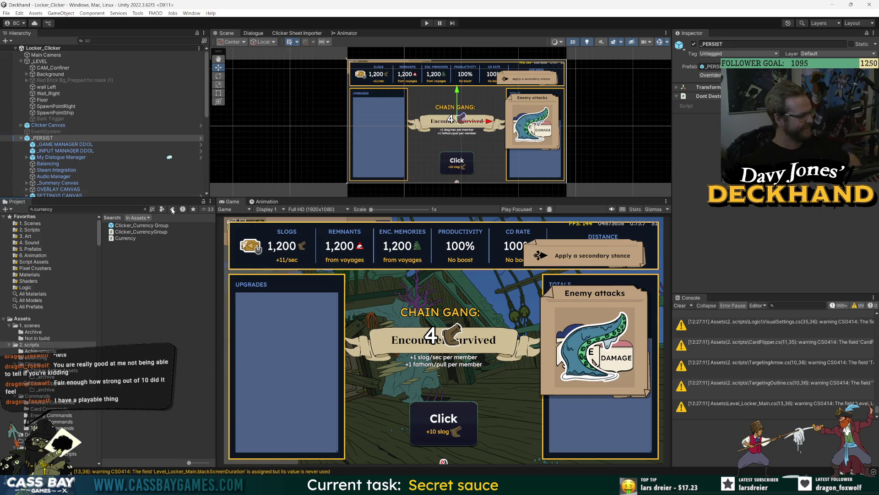
Step: Select Clicker Canvas in the Hierarchy and open it in Prefab Mode
left_click(149, 282)
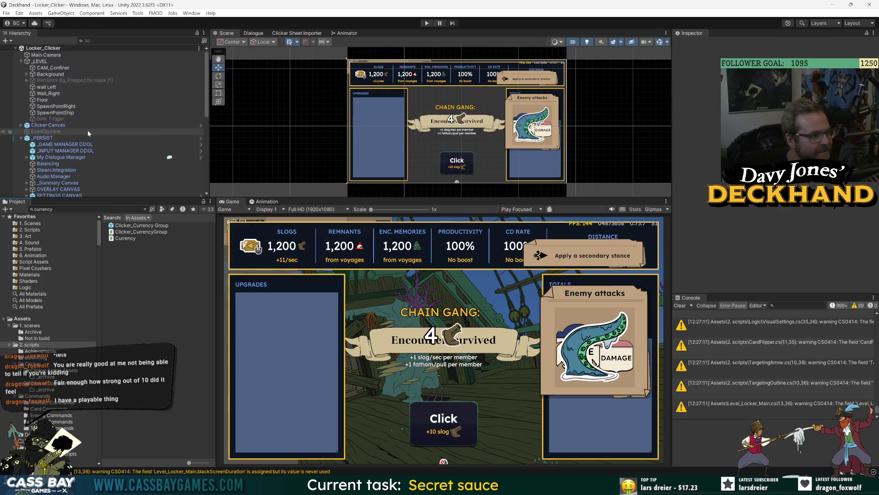
left_click(64, 125)
scroll(774, 193, "down", 5)
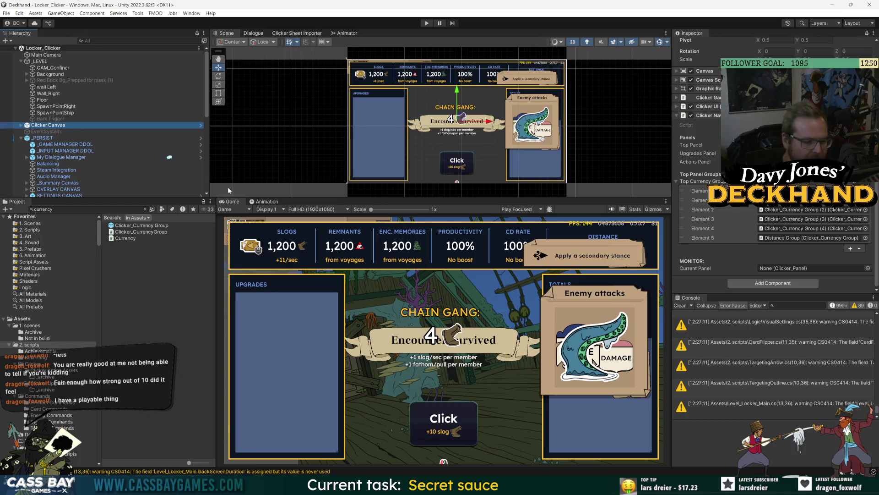
scroll(774, 160, "up", 5)
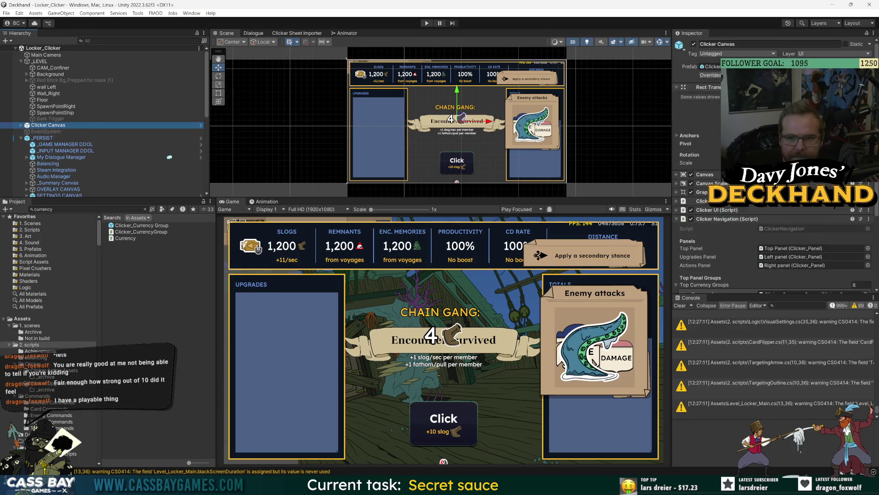
left_click(200, 125)
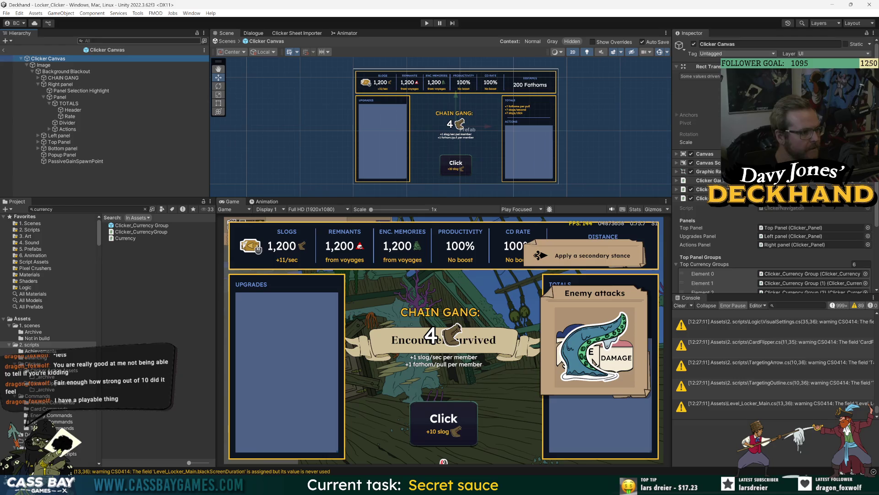
Step: Search the Project for 'action butt' and open the Clicker Action button prefab
left_click(87, 209)
type("tooltip")
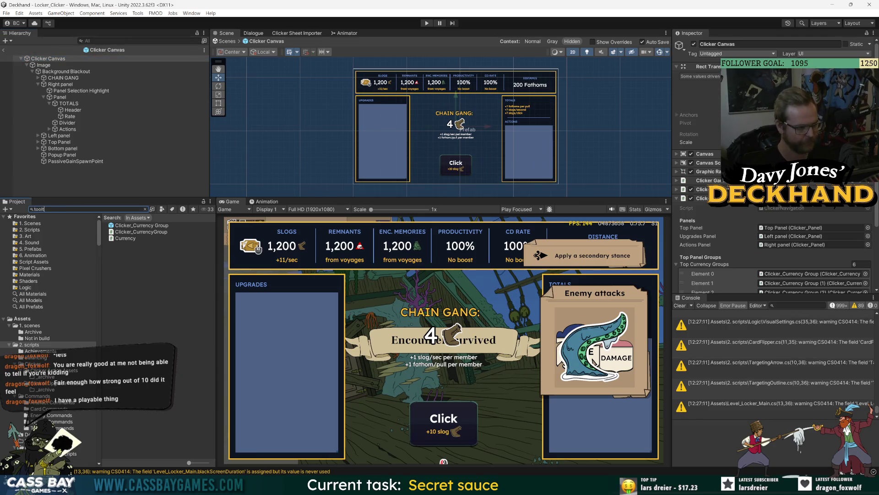
scroll(183, 328, "down", 3)
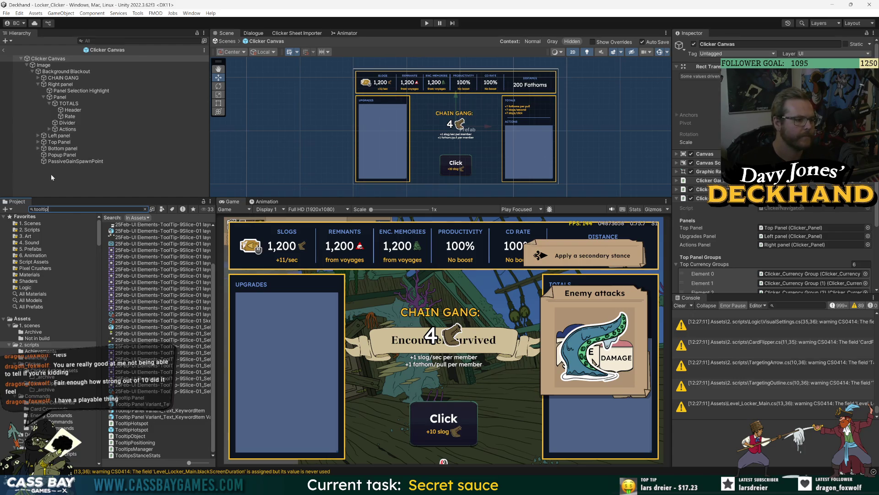
key("ctrl+a")
type("action butt")
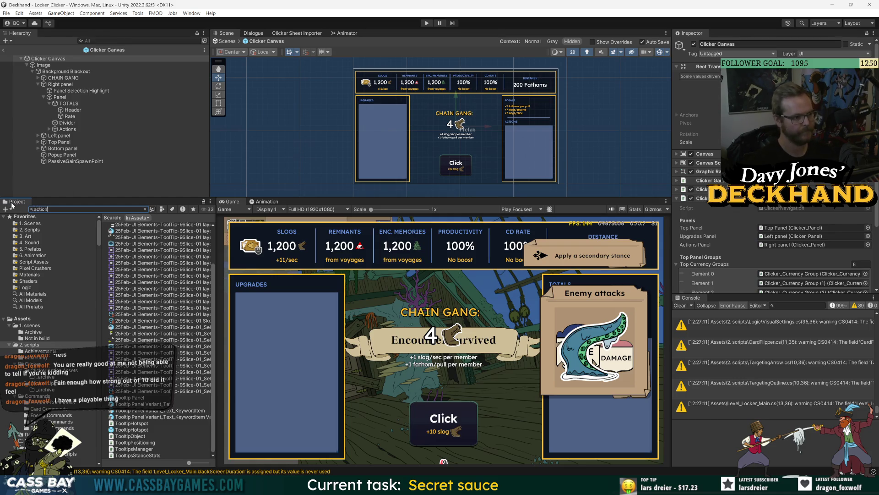
left_click(128, 226)
double_click(128, 225)
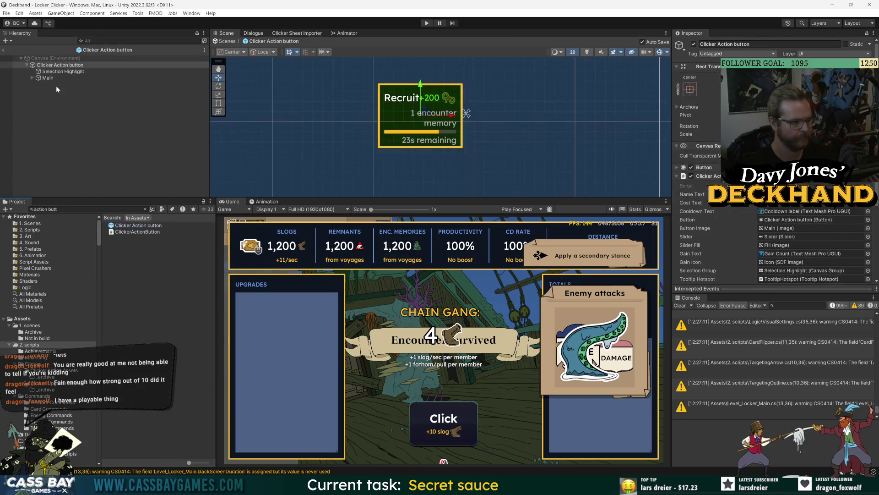
Step: Drag TooltipHotspot's Controller Selection Position down and left to the card's left edge
left_click(61, 111)
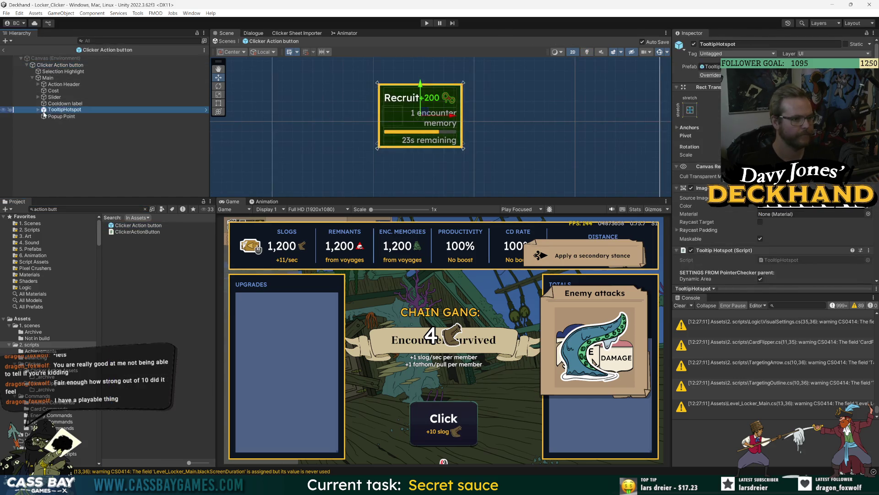
left_click(38, 109)
left_click(73, 116)
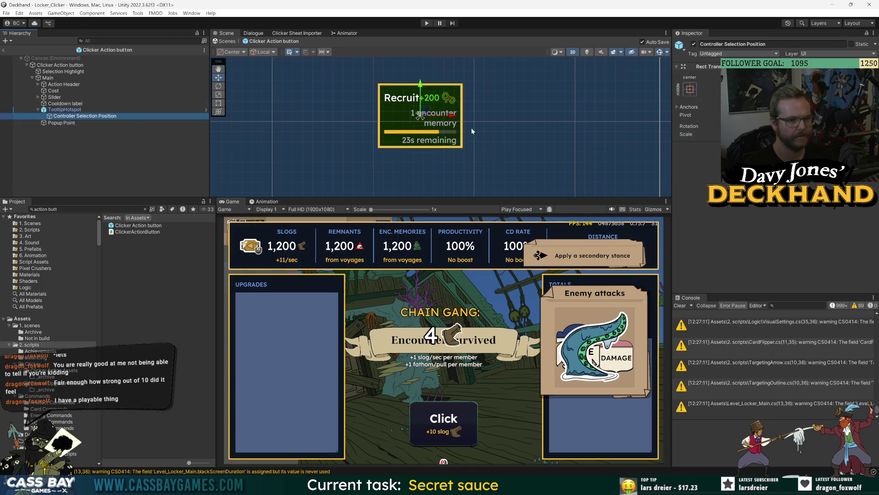
left_click_drag(420, 84, 420, 123)
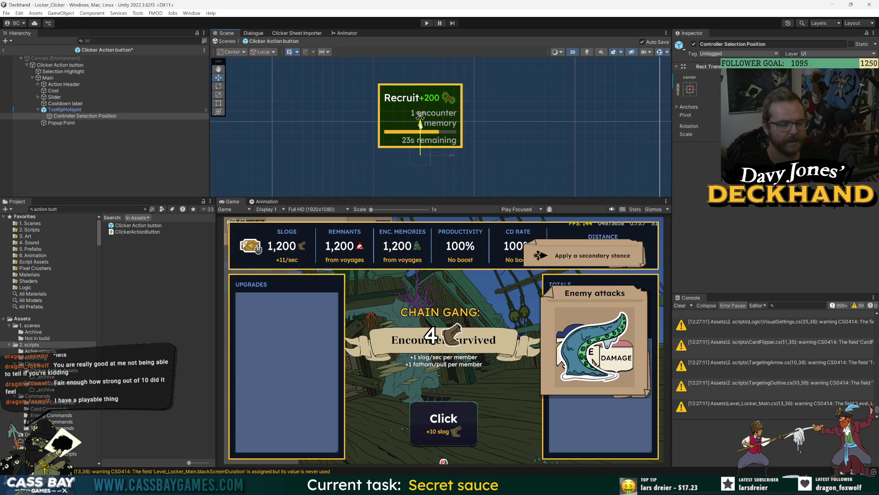
left_click_drag(454, 156, 415, 157)
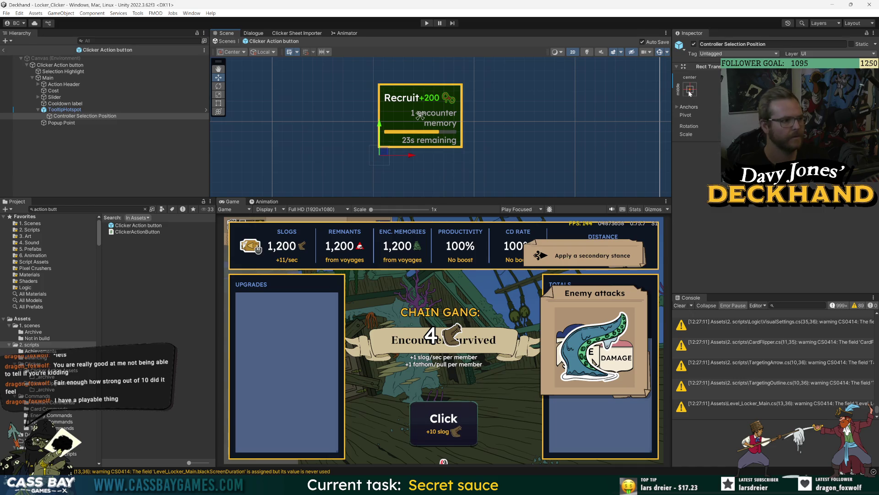
left_click_drag(381, 121, 380, 115)
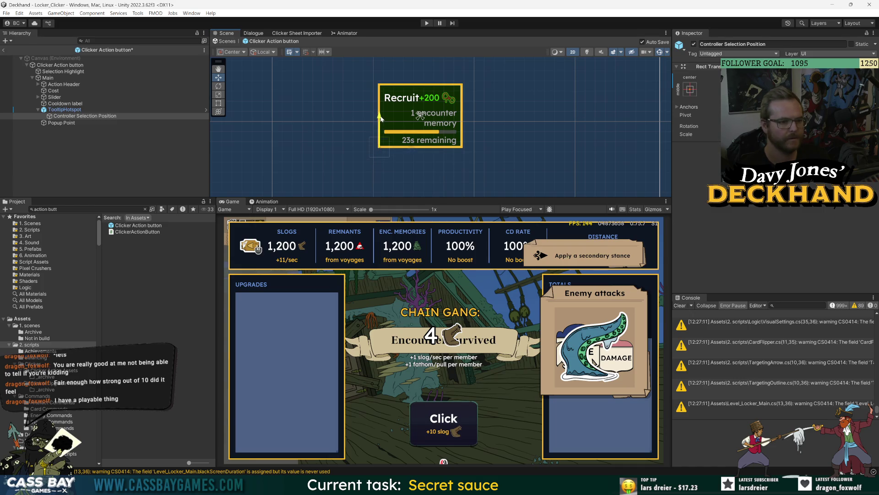
Step: Exit the Clicker Action button prefab and reopen Clicker Canvas for editing
left_click(3, 49)
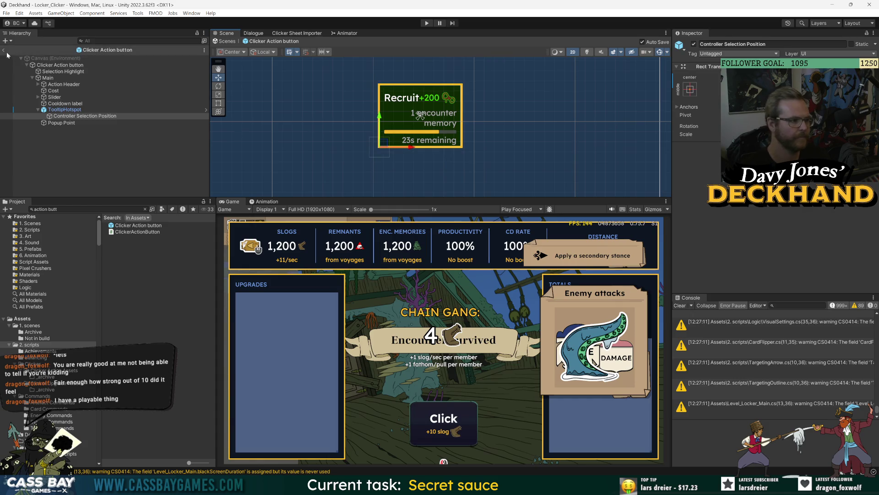
double_click(52, 125)
left_click(201, 125)
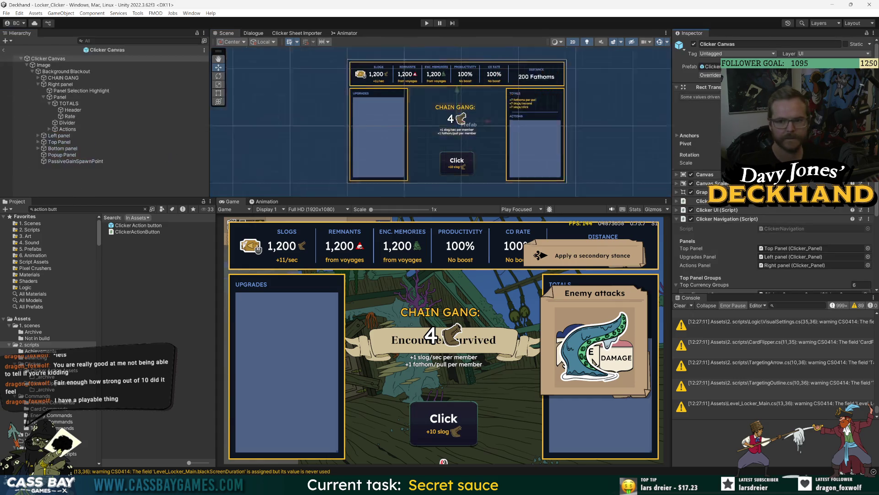
Step: Expand Top Panel > Panel > Dynamic Currency Groups and open the Clicker_Currency Group prefab
left_click(38, 143)
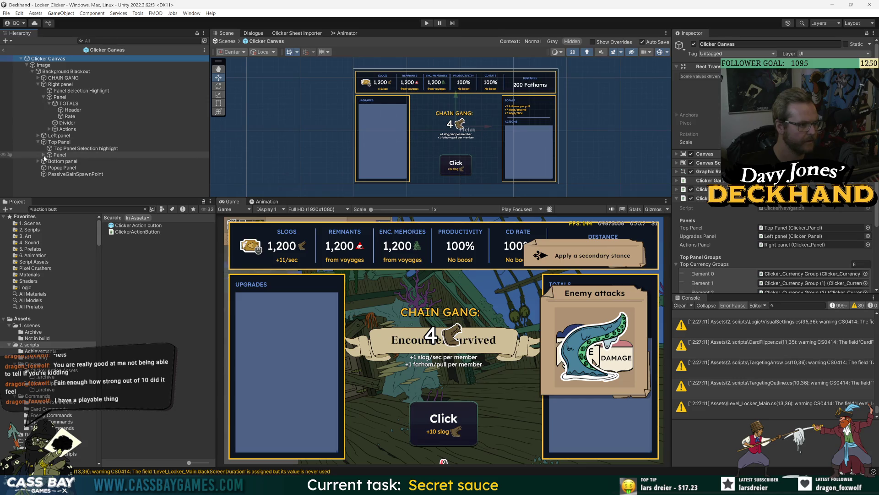
left_click(43, 155)
left_click(49, 167)
scroll(109, 161, "down", 3)
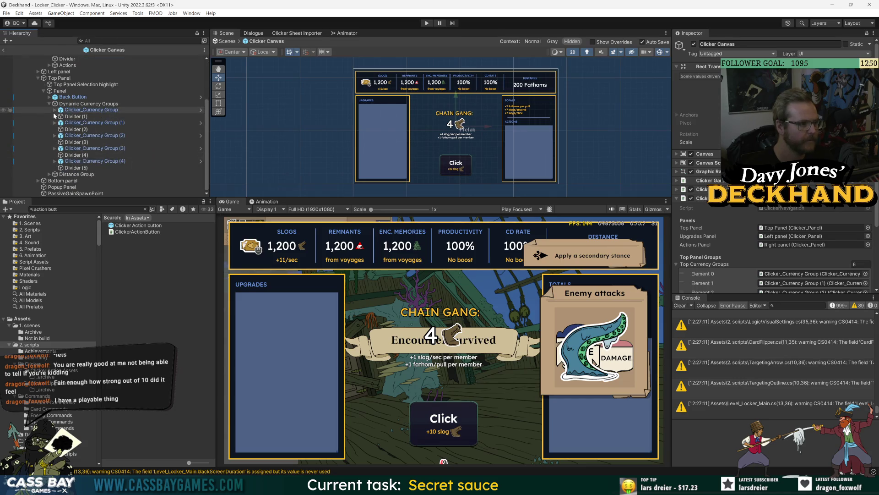
double_click(105, 110)
Step: Shift Controller Selection Position left and slightly up of the readout, then return to Clicker Canvas
left_click(91, 103)
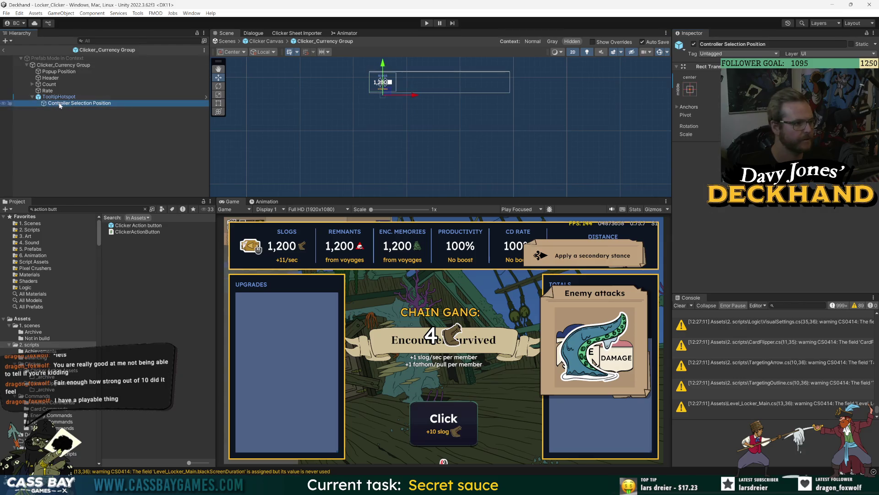
key("f")
left_click_drag(406, 116, 369, 116)
left_click_drag(341, 88, 341, 78)
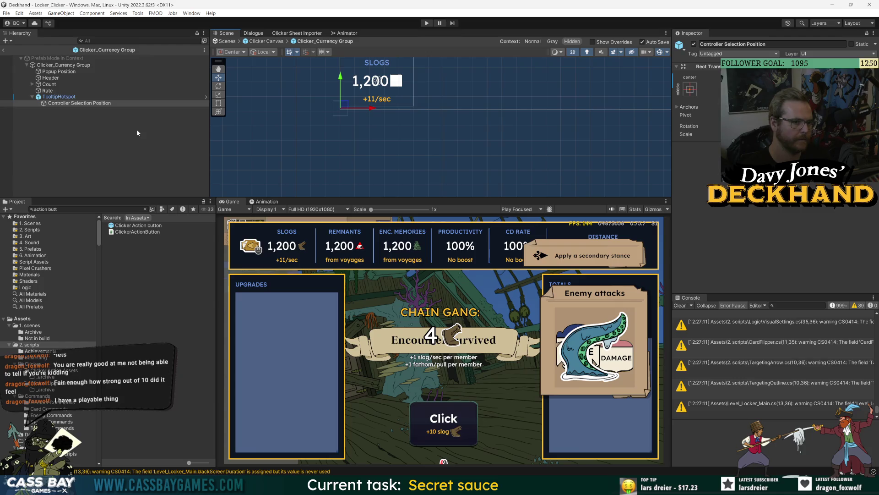
left_click(120, 163)
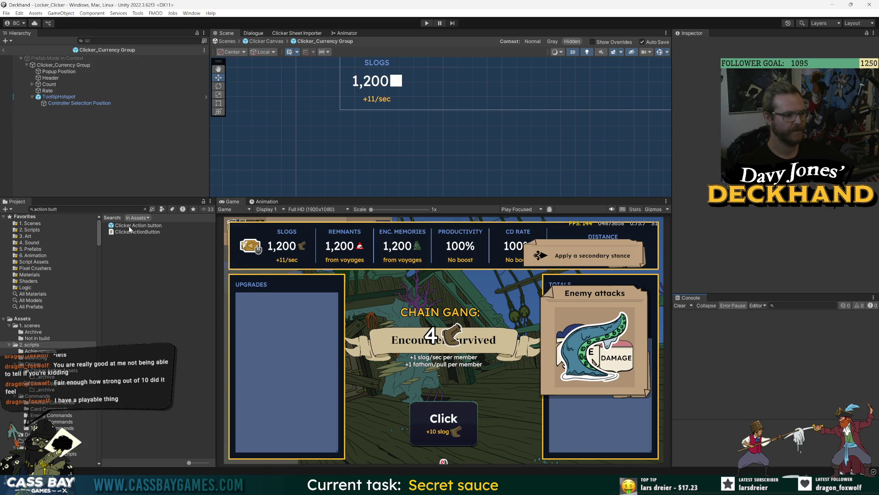
left_click(3, 50)
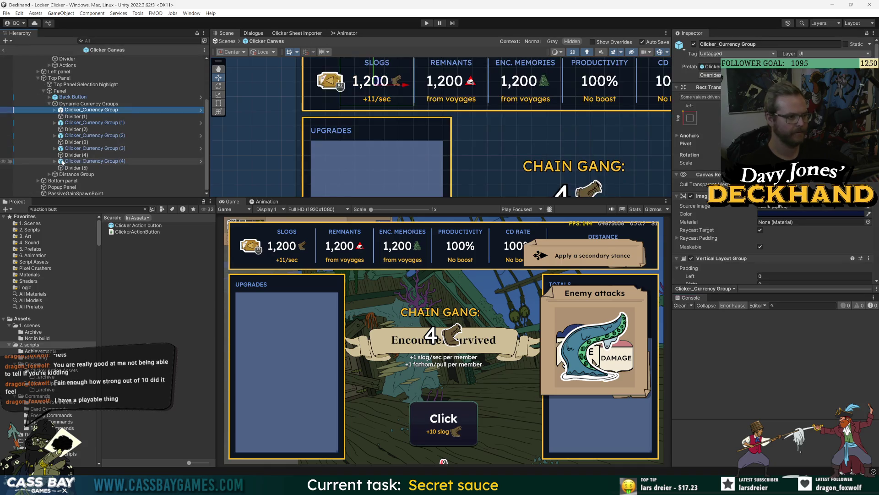
Step: Expand Bottom panel > Click Button and open its Clicker Action button prefab
left_click(38, 180)
scroll(96, 176, "down", 1)
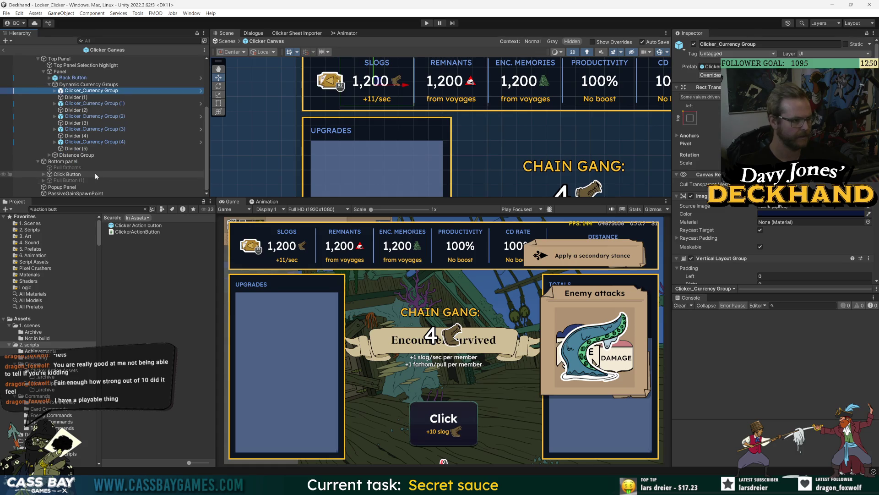
left_click(44, 174)
scroll(81, 156, "down", 1)
left_click(81, 149)
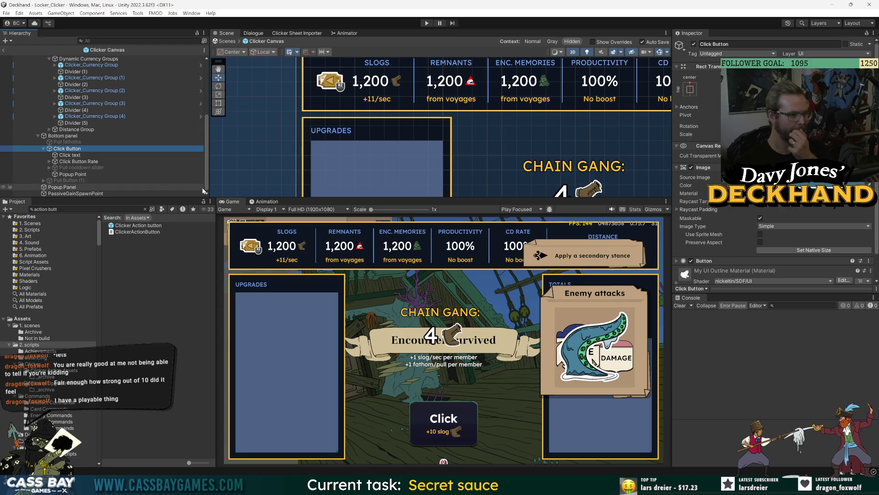
double_click(139, 225)
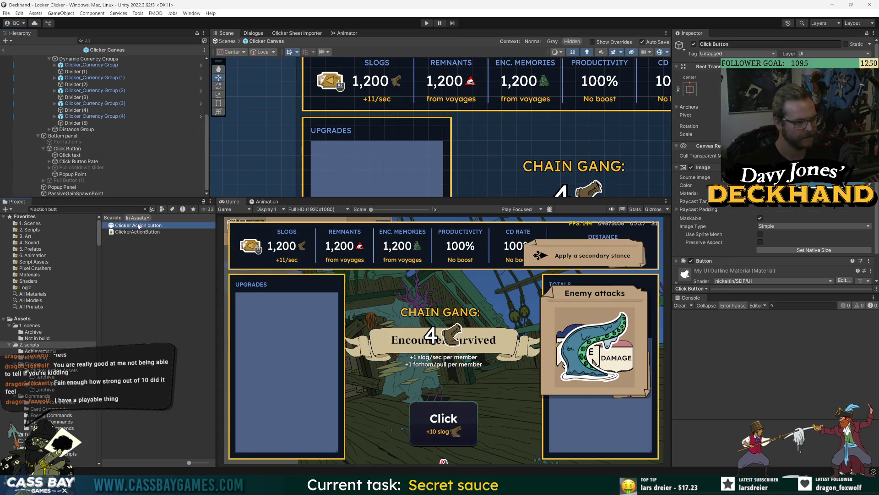
Step: Search the Project for 'input' assets and paste an Input Icon under Main
left_click(36, 109)
left_click(38, 109)
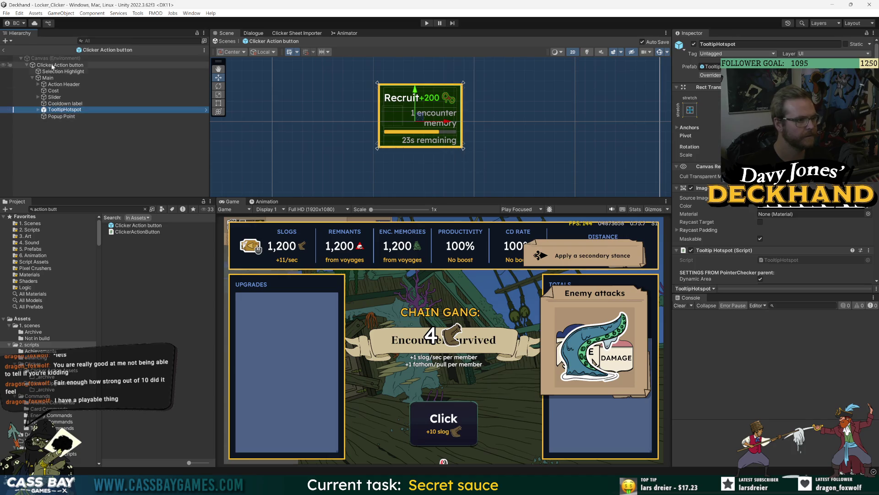
left_click(105, 209)
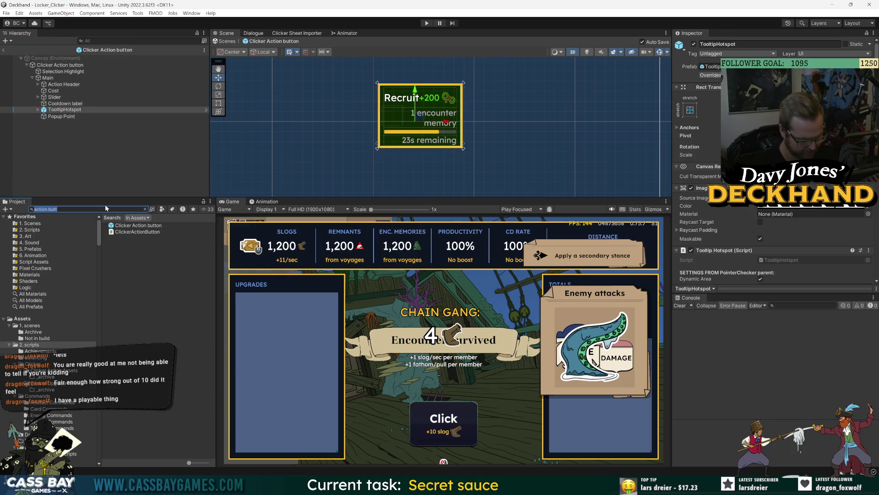
type("input sho")
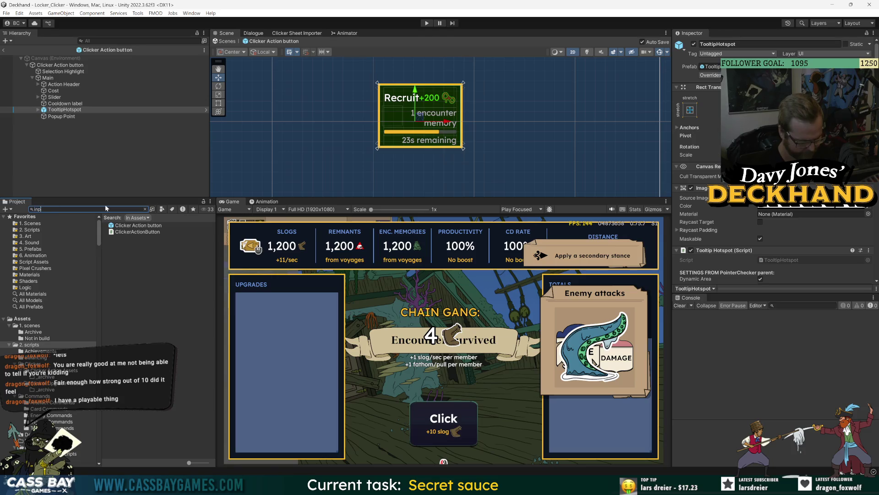
key("BackSpace")
key("BackSpace")
key("BackSpace")
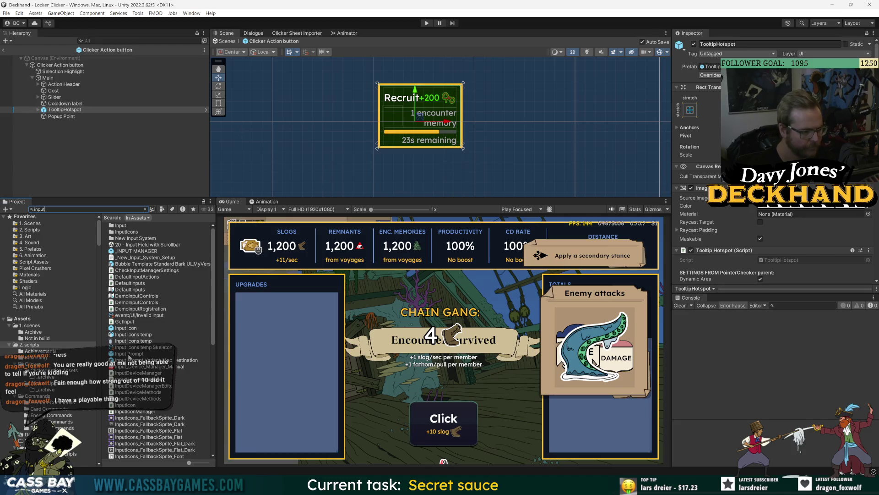
left_click(84, 154)
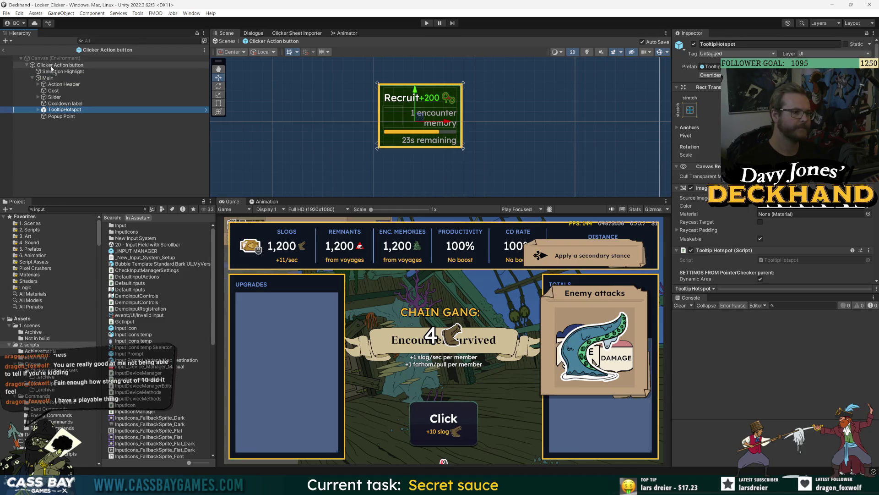
key("ctrl+v")
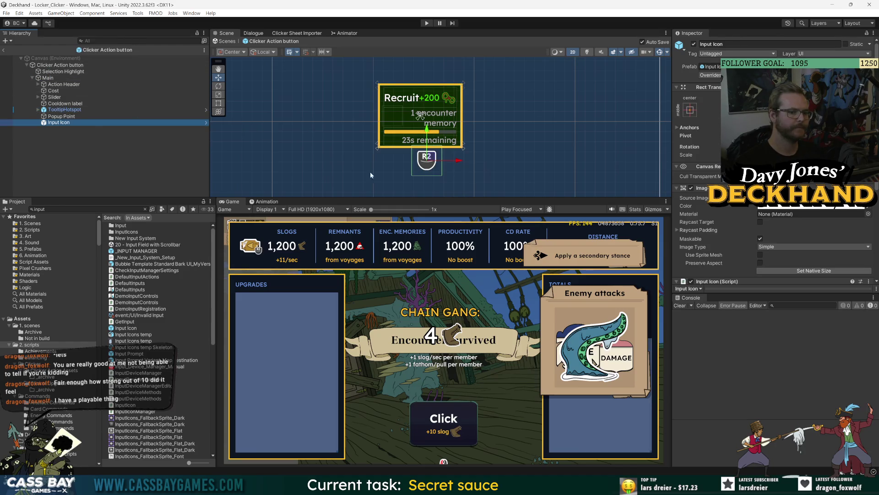
Step: Place the R2 Input Icon on the Recruit card's left side and save the prefab
scroll(462, 180, "up", 2)
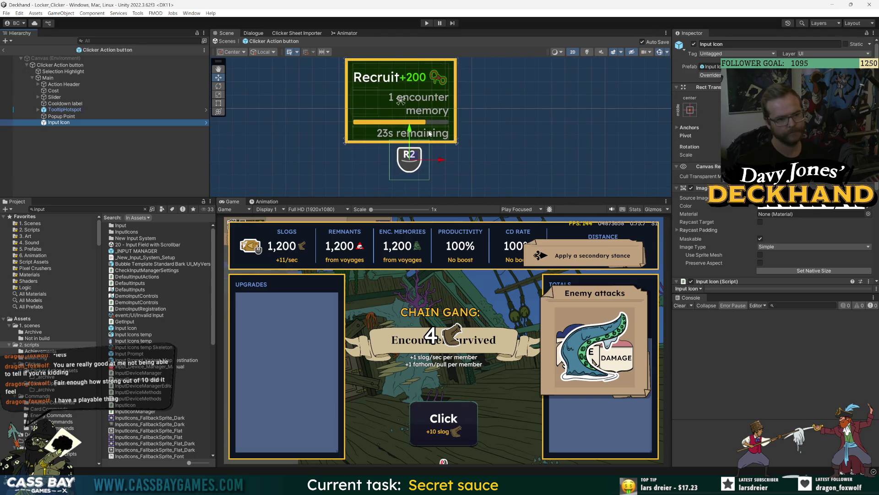
mouse_move(411, 157)
left_mouse_down()
mouse_move(362, 103)
mouse_move(372, 100)
left_mouse_up()
key("ctrl+s")
scroll(435, 159, "up", 2)
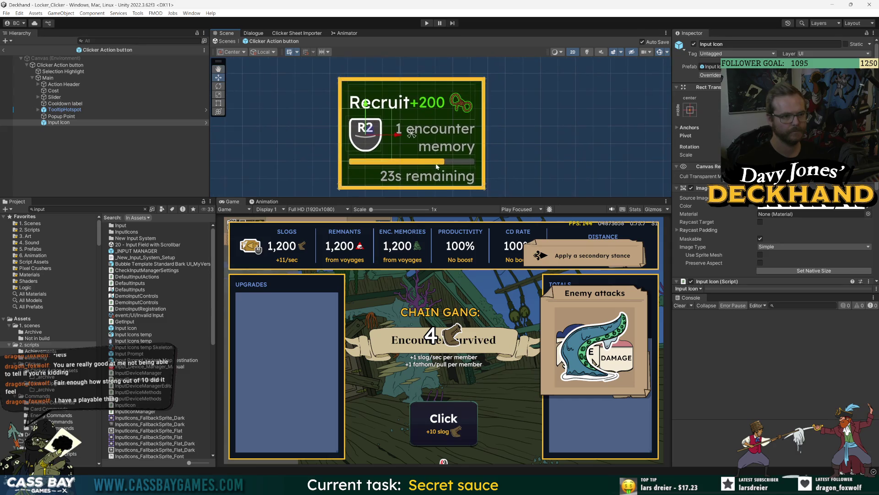
left_click(59, 123)
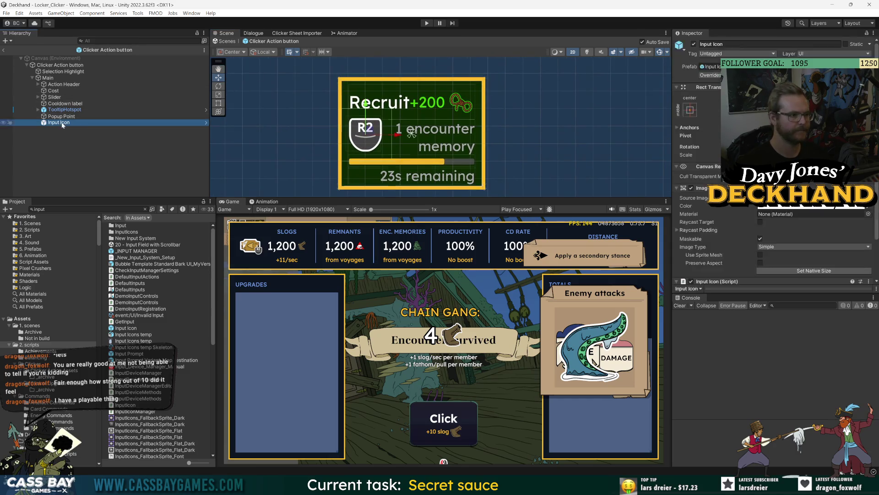
scroll(726, 211, "down", 5)
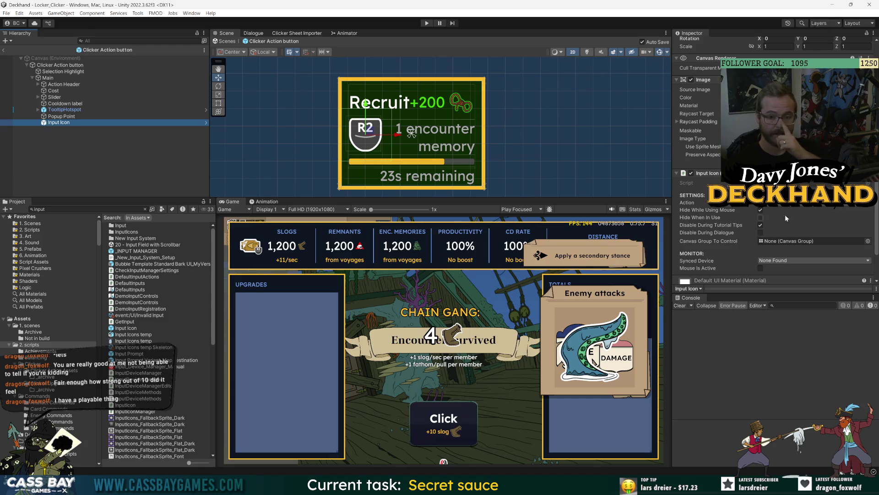
Step: Pick the action the Input Icon should display from its script's Action dropdown
left_click(785, 202)
left_click(790, 306)
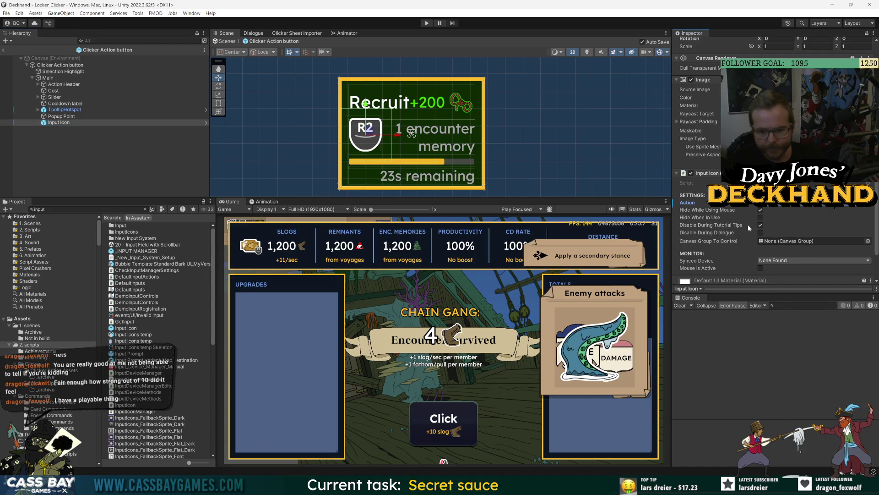
scroll(710, 220, "down", 3)
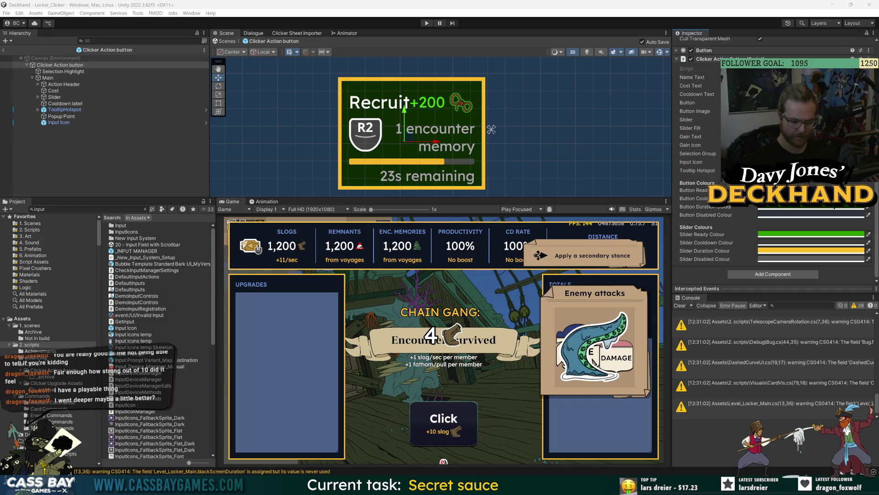
Step: Find 'getinput' in the Project and open GetInput.cs in Visual Studio to review it
key("alt+Tab")
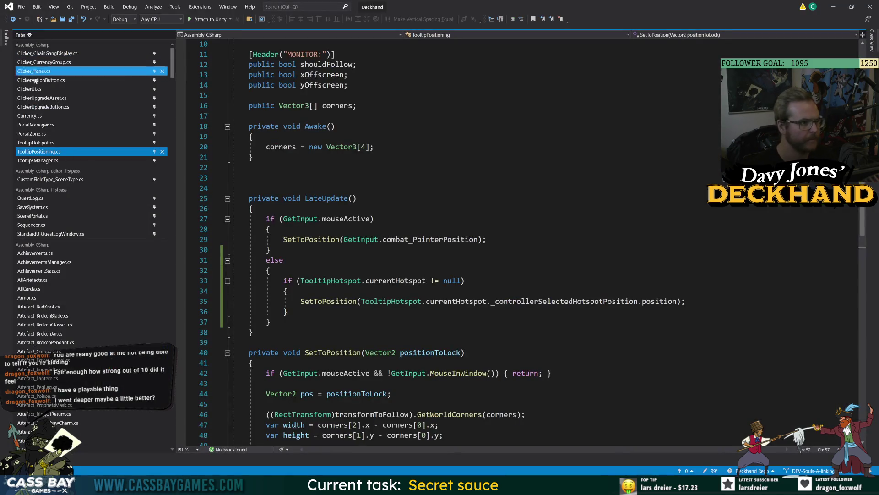
key("alt+Tab")
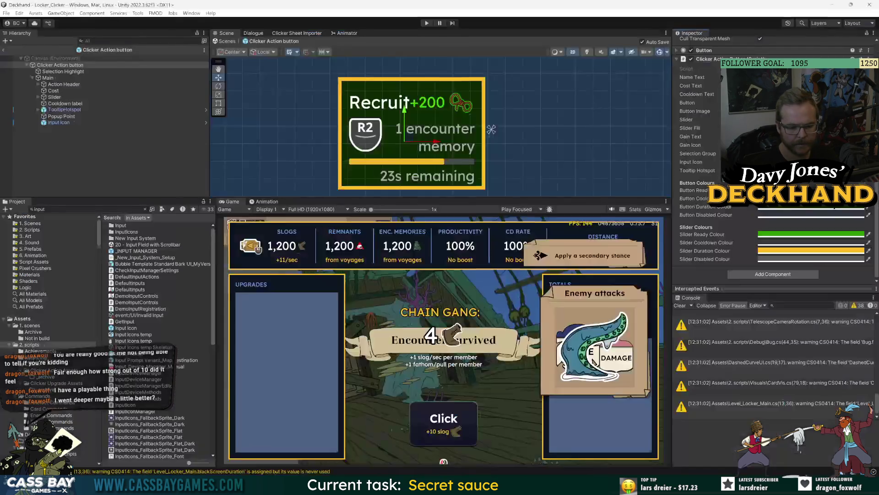
left_click(87, 209)
type("getinput")
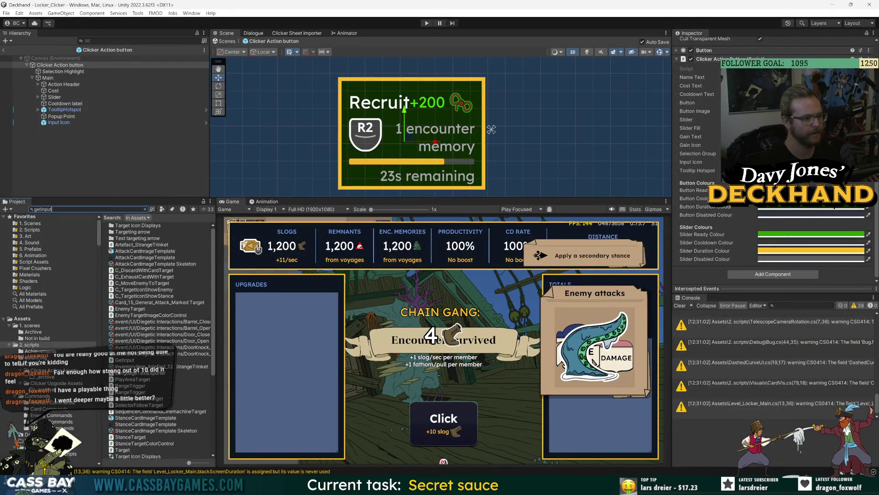
double_click(131, 227)
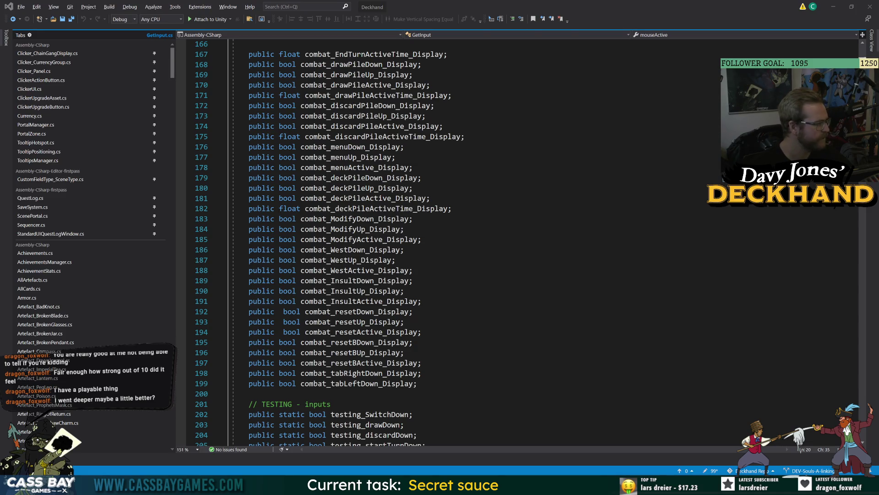
key("alt+Tab")
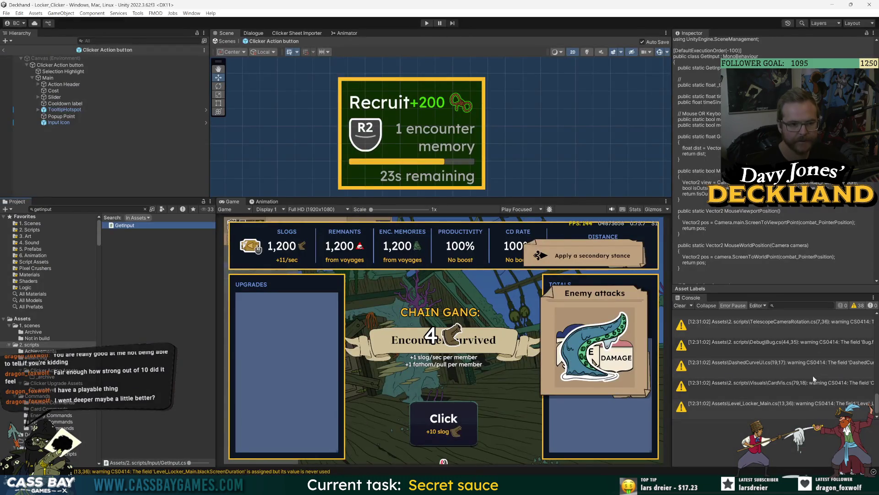
left_click(59, 65)
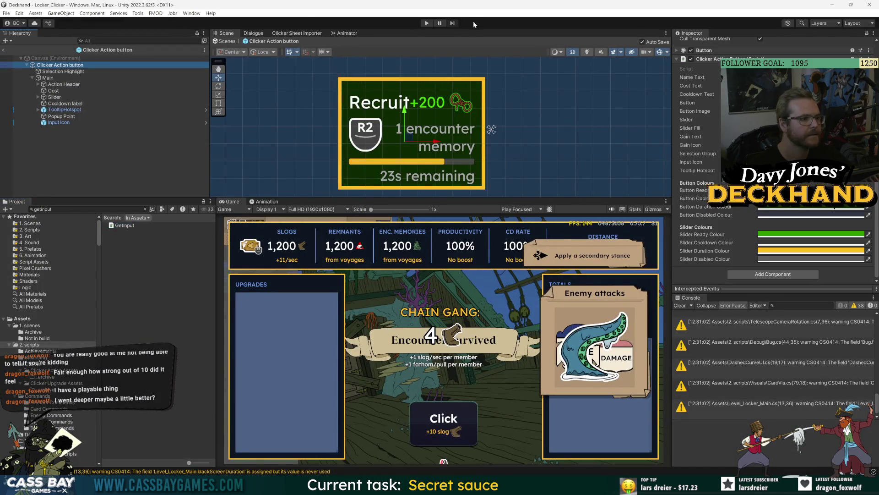
left_click(425, 23)
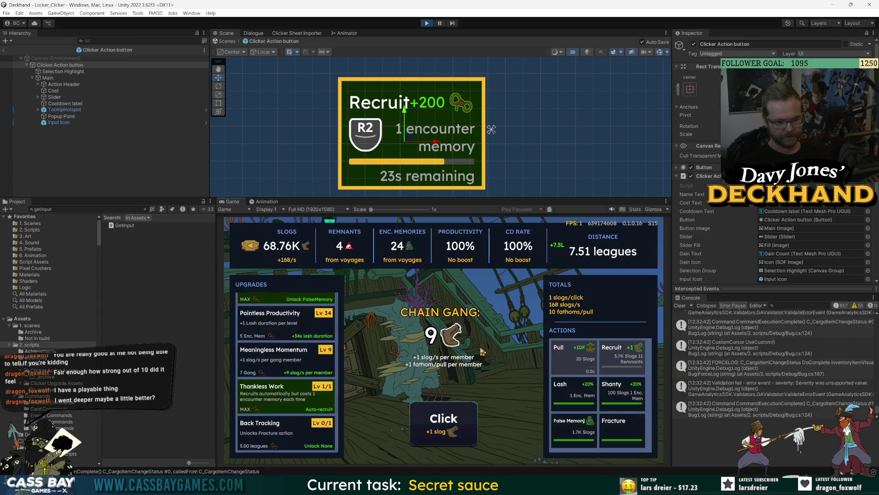
key("Tab")
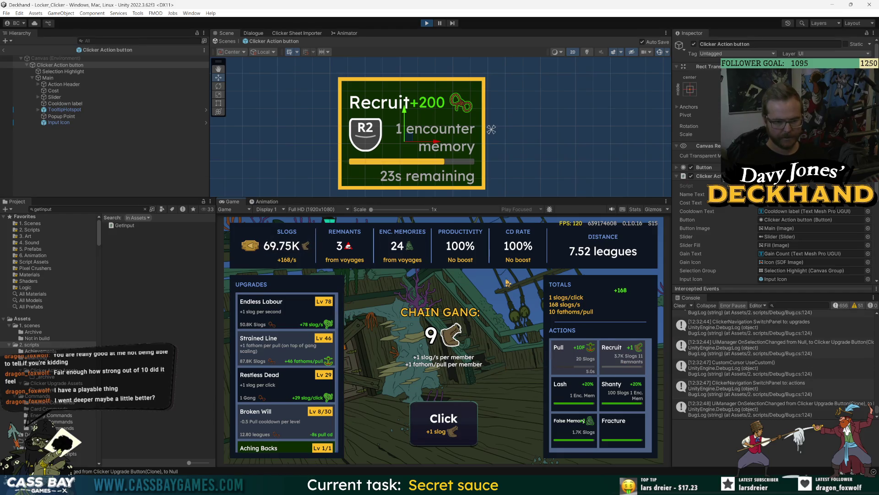
left_click(573, 394)
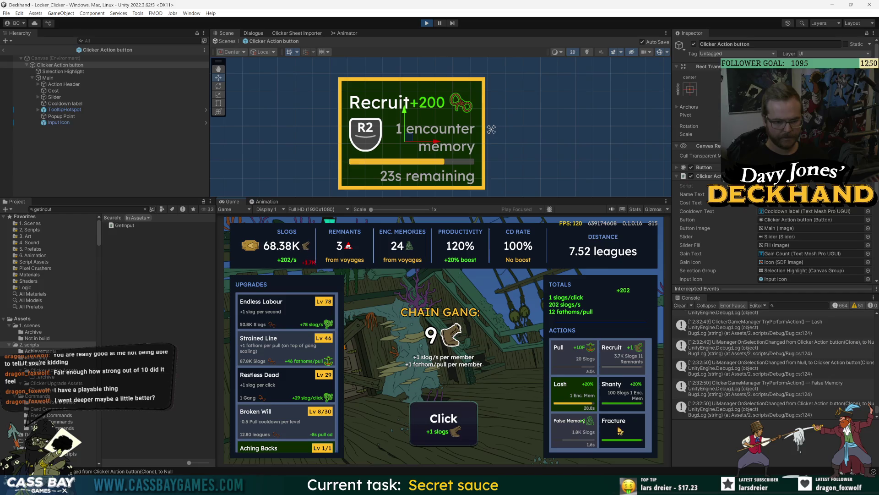
left_click(621, 395)
key("Right")
key("Left")
key("Left")
key("Right")
key("f")
key("Left")
key("Right")
key("Left")
key("ctrl+p")
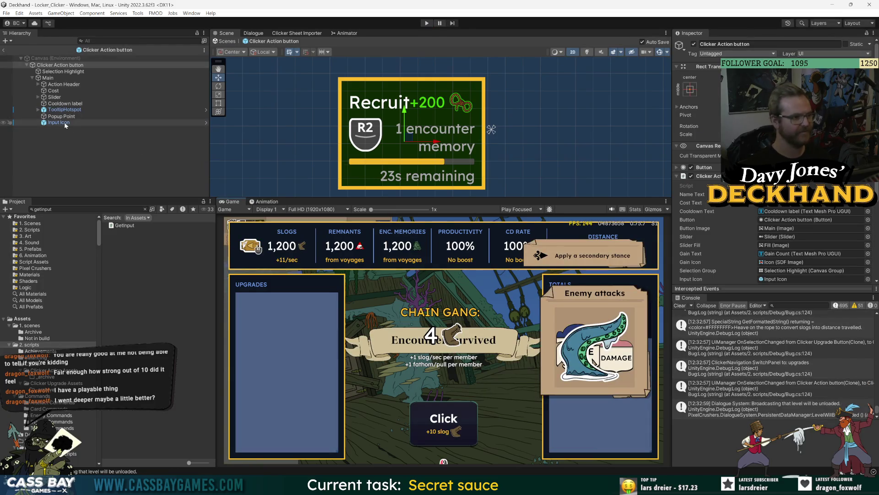
Step: Shrink the R2 Input Icon with Set Native Size, then move from the button prefab to the Clicker Canvas prefab
left_click(92, 122)
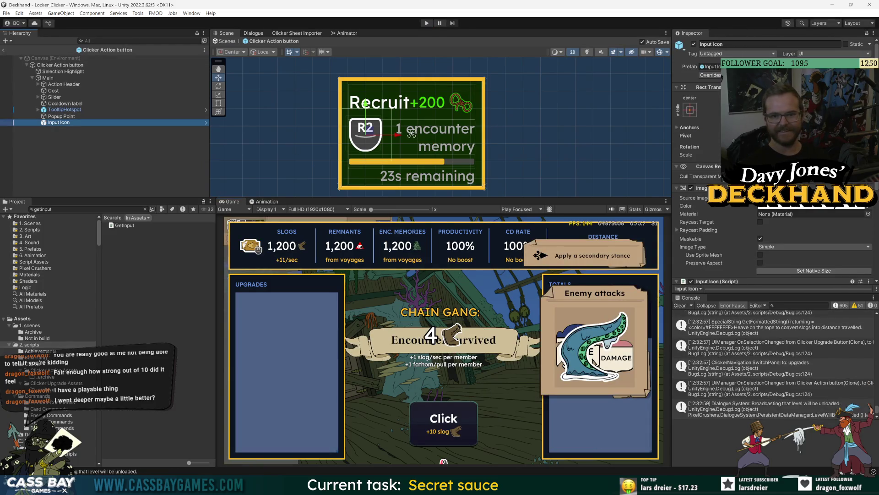
left_click(693, 117)
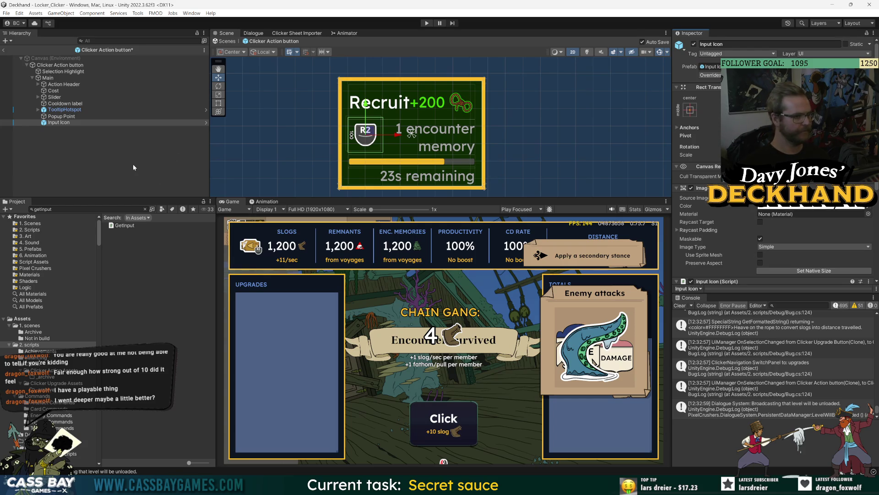
left_click(63, 123)
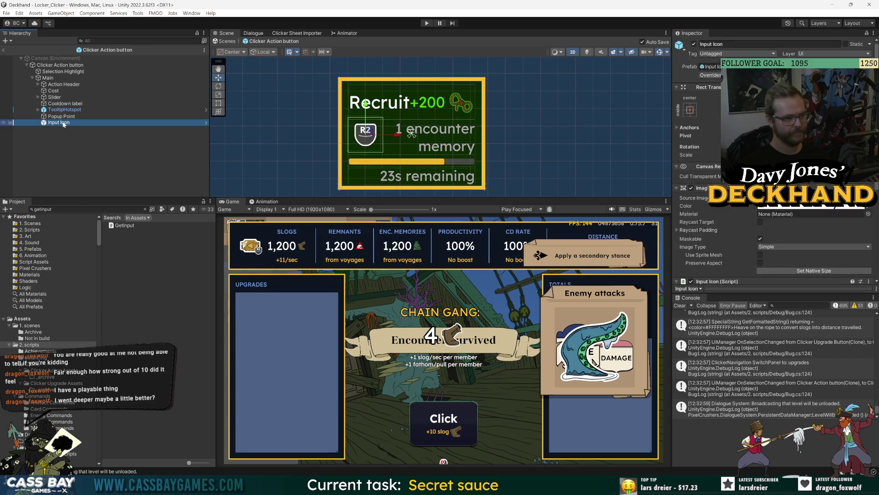
left_click(4, 50)
double_click(92, 125)
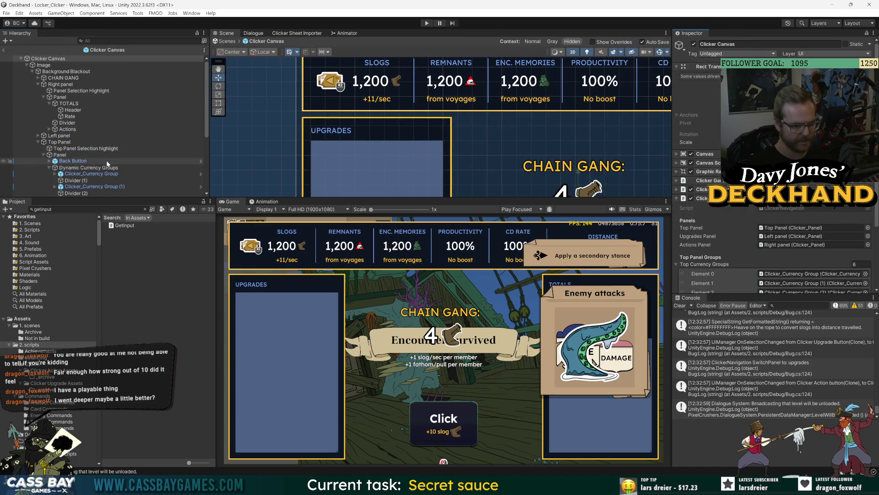
Step: Paste an Input Icon under Click Button and anchor it to the button's top-right corner
scroll(106, 161, "down", 5)
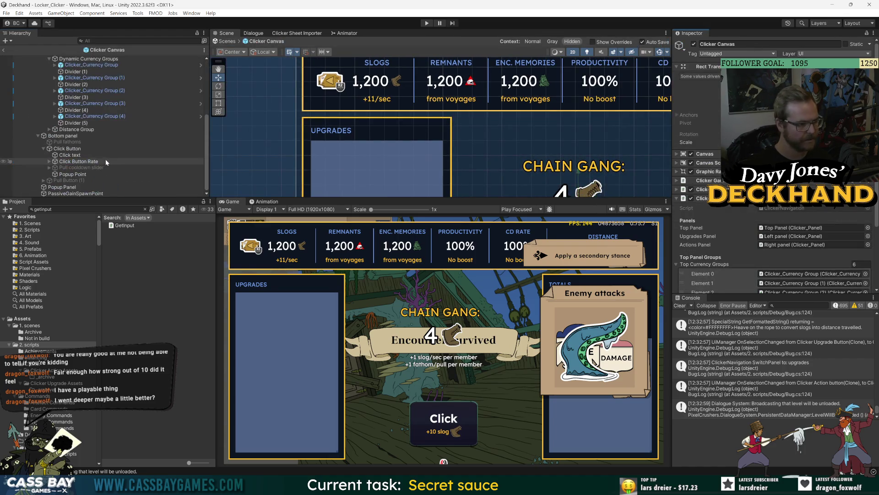
left_click(66, 149)
key("ctrl+shift+v")
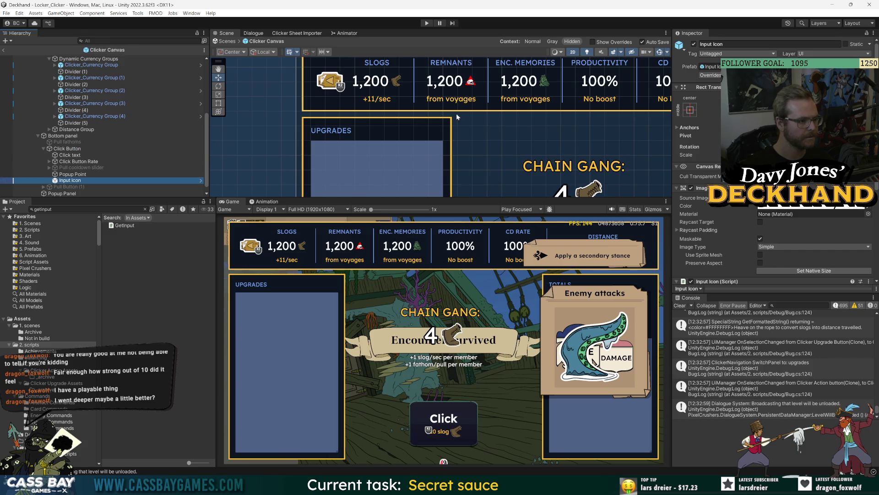
key("f")
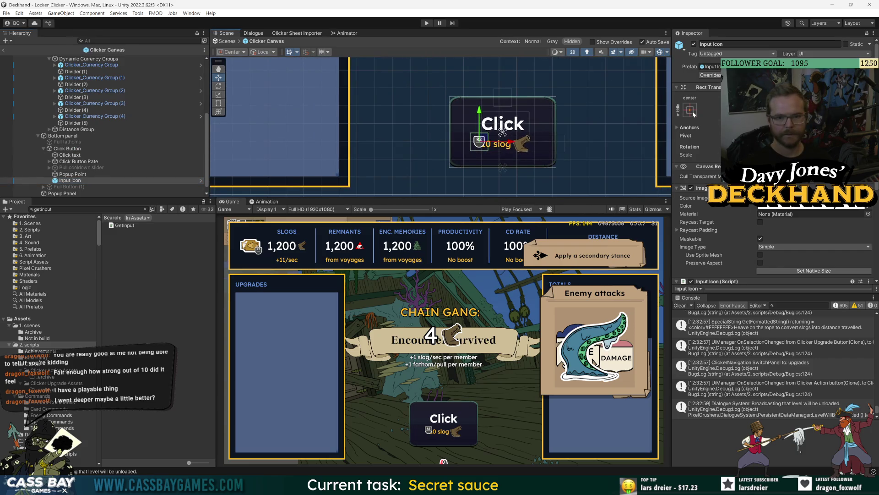
left_click(690, 110)
left_click(755, 170, "alt")
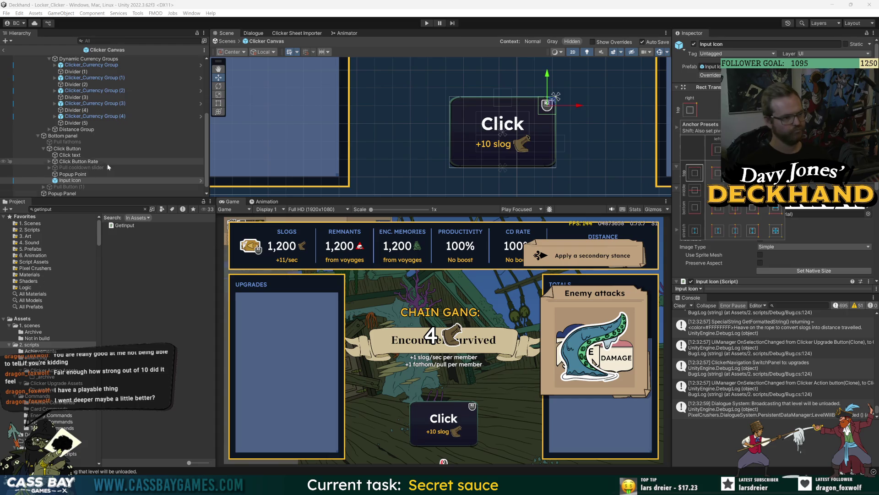
Step: Duplicate the Click text object and remove the text component from the copy
left_click(72, 156)
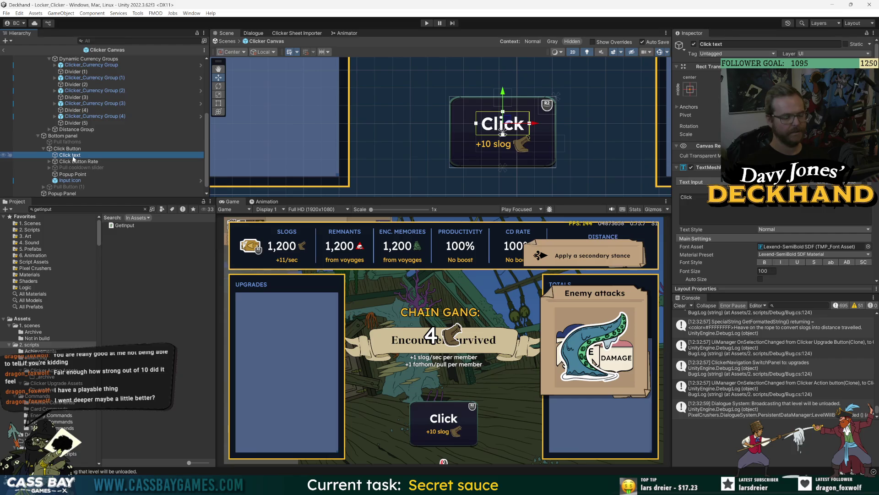
key("ctrl+d")
left_click(873, 167)
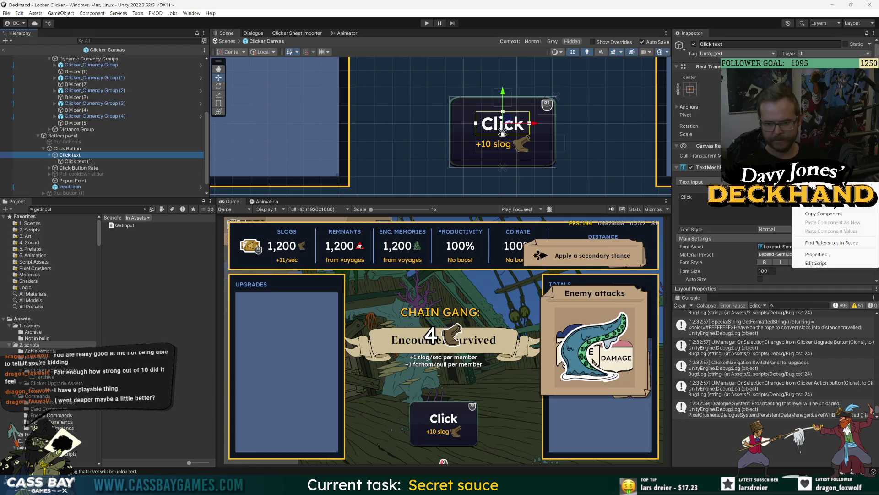
left_click(824, 188)
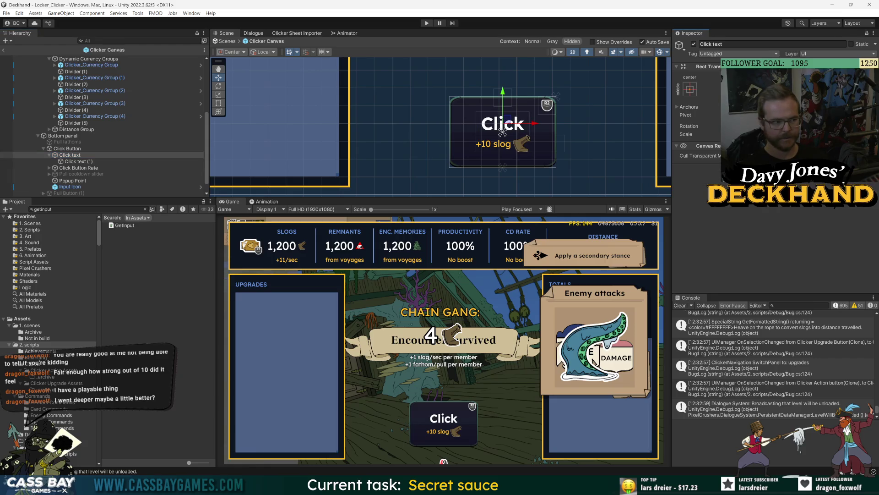
Step: Move the Input Icon under the Click text parent beside Click text (1)
left_click(70, 186)
left_click_drag(75, 163, 79, 166)
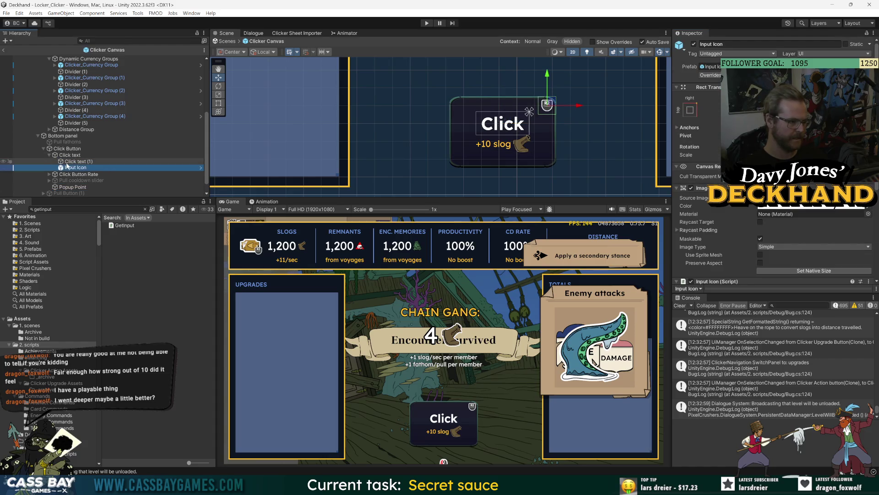
left_click(82, 163)
Step: Add a Horizontal Layout Group to Click text with Middle Center child alignment
left_click(78, 156)
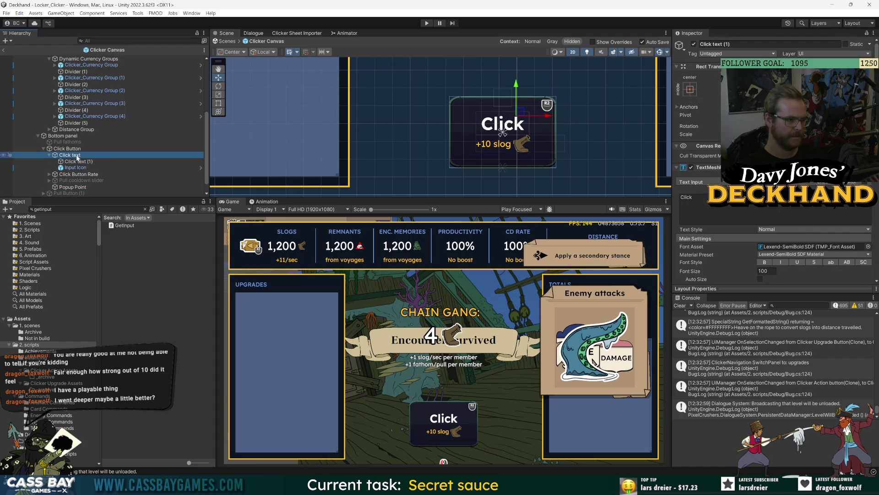
left_click(775, 181)
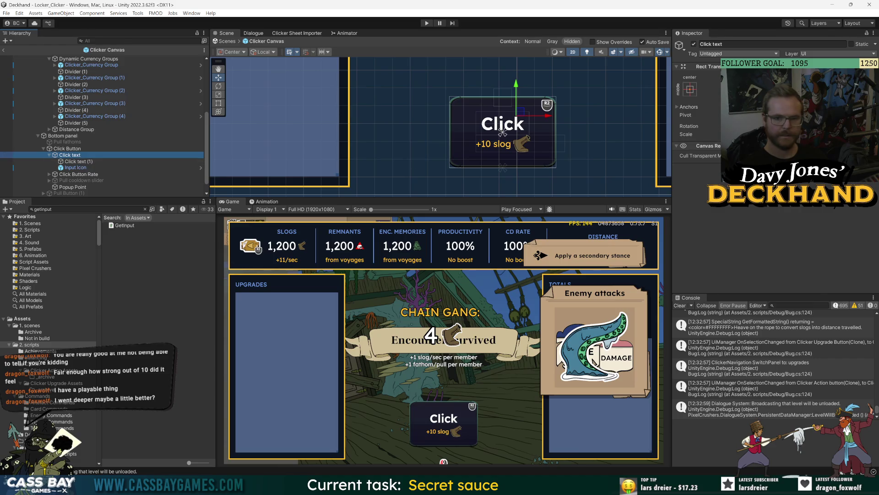
type("InputIcon")
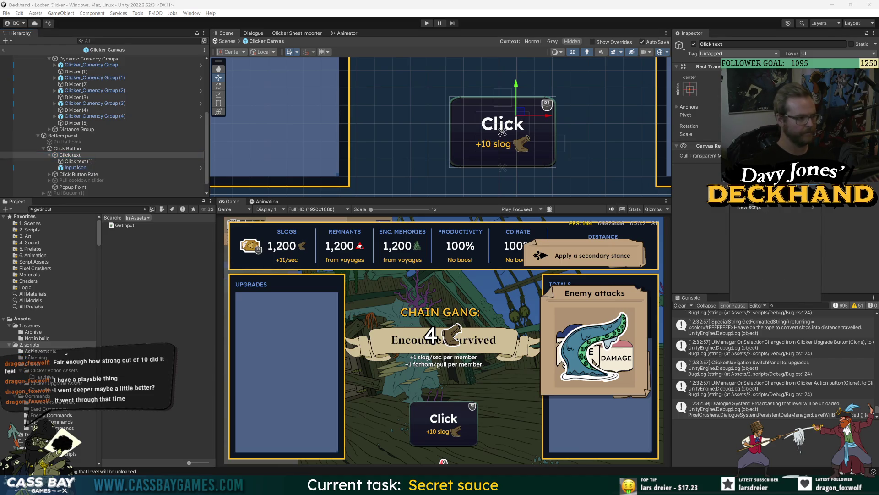
key("Return")
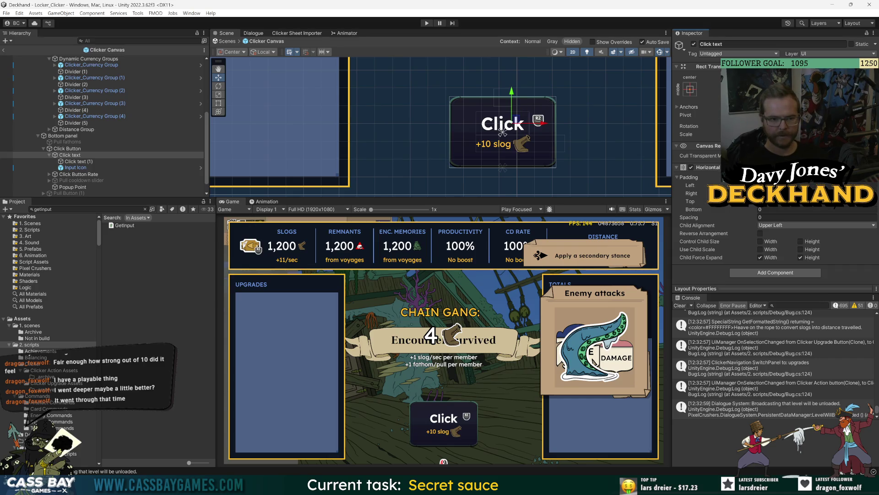
left_click(778, 225)
left_click(794, 272)
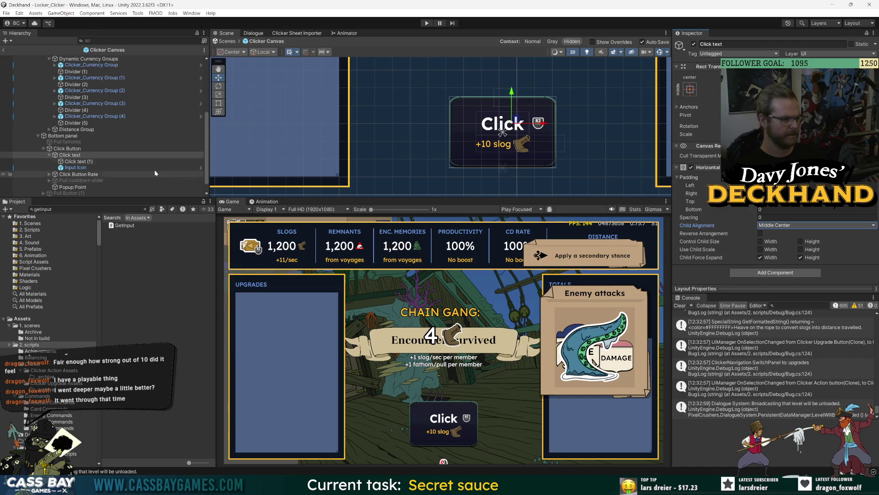
key("t")
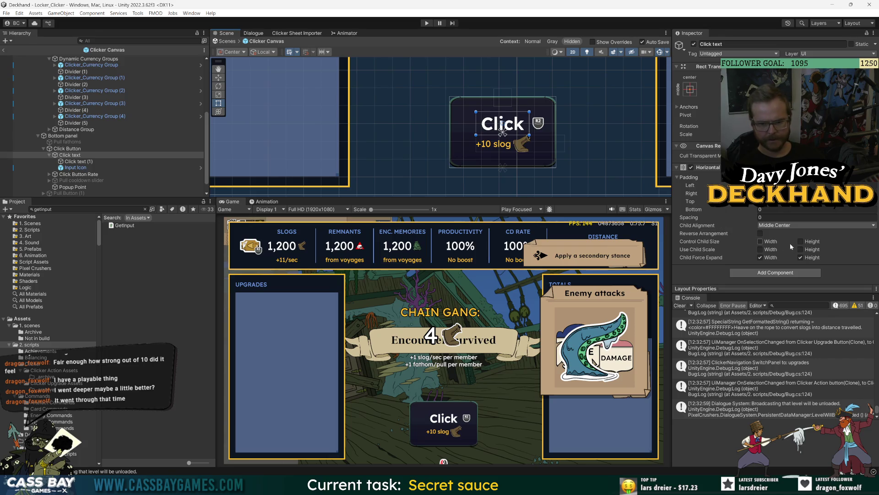
Step: Add a Content Size Fitter with Preferred Size horizontal fit and make the row control child width without expanding
left_click(758, 273)
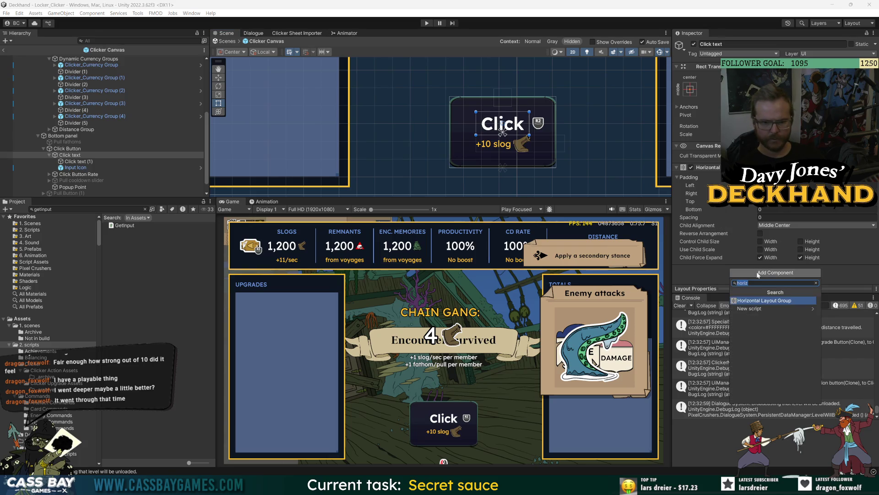
type("content")
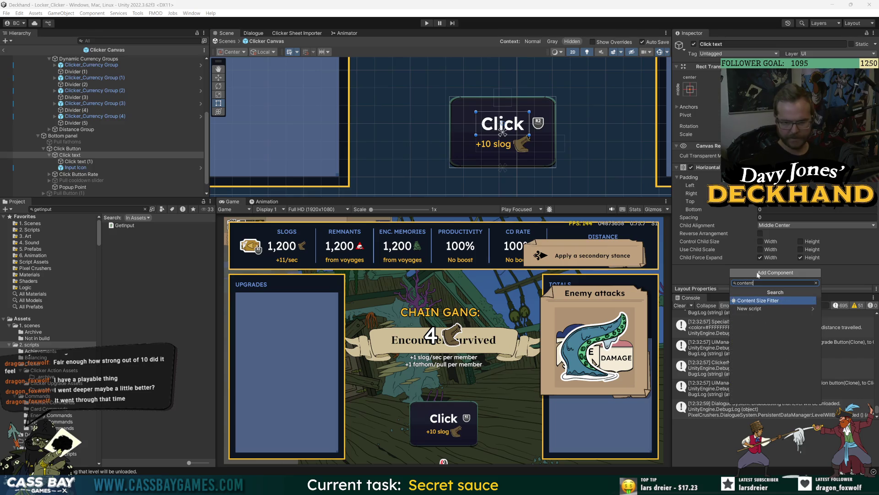
key("Return")
left_click(788, 251)
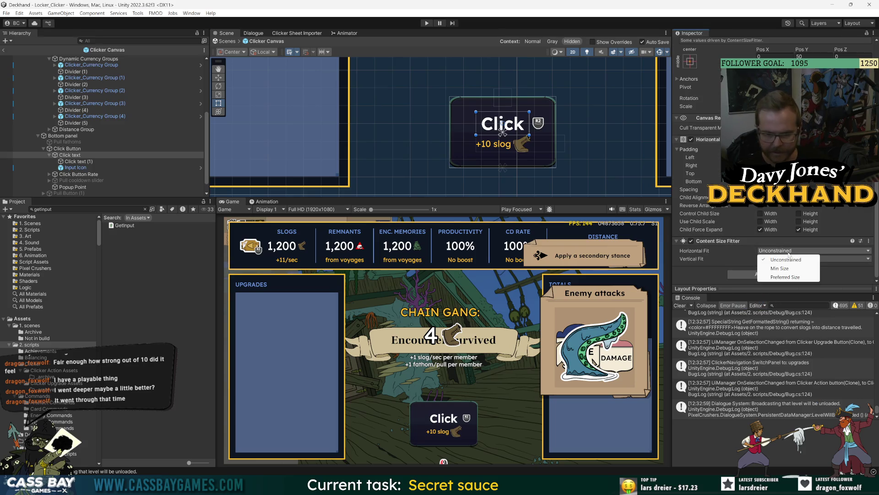
left_click(788, 276)
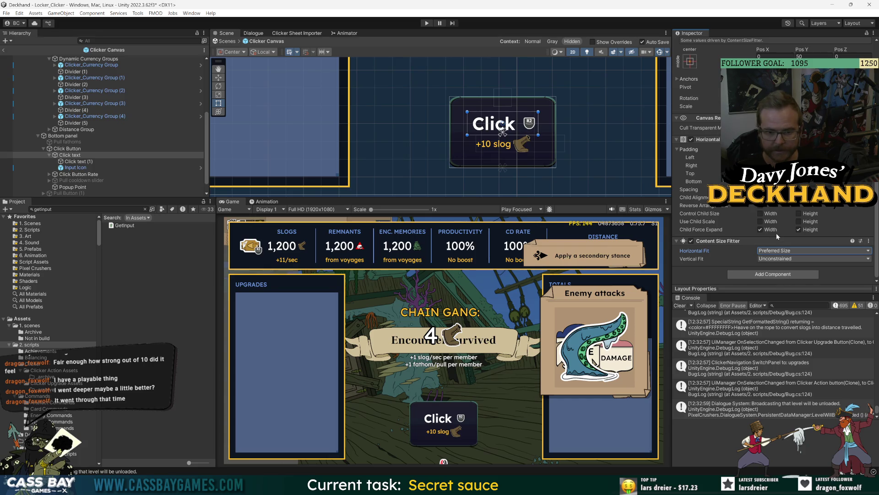
left_click(761, 229)
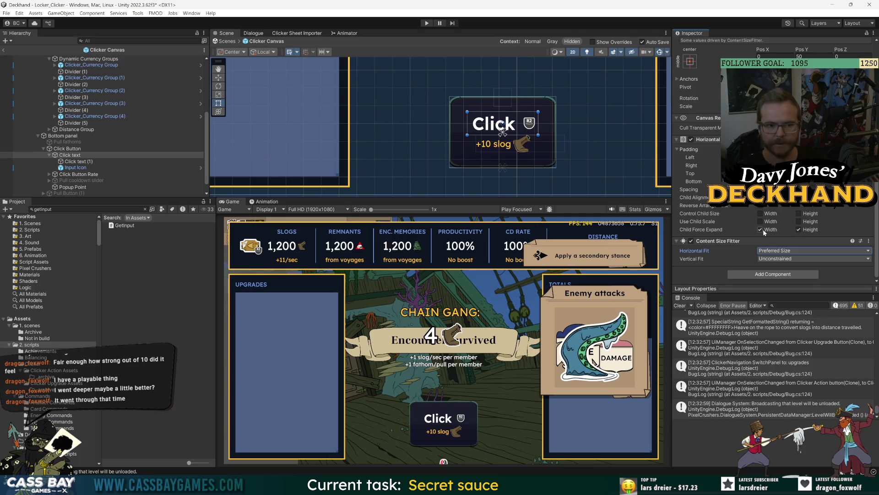
left_click(800, 229)
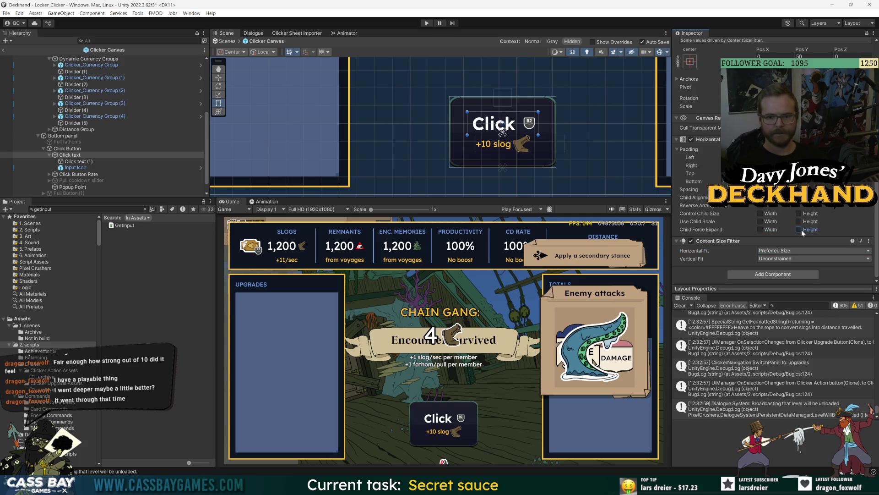
left_click(760, 214)
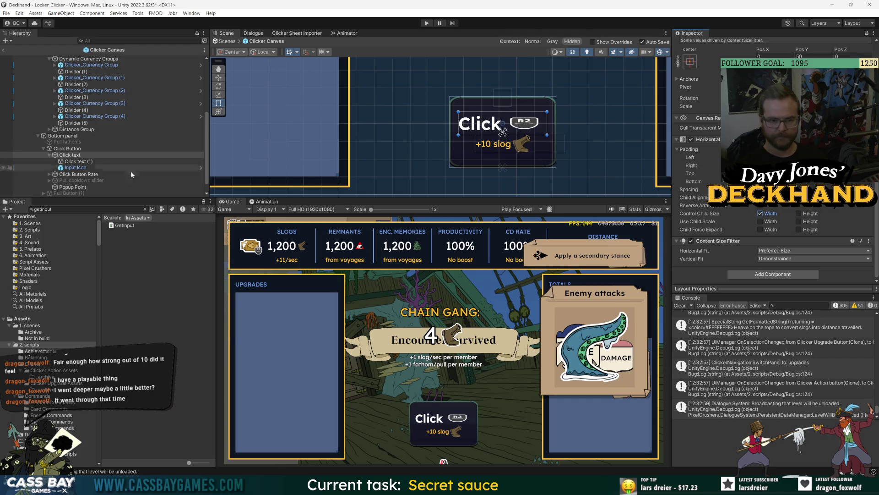
Step: Select the Input Icon to give it a layout component
left_click(75, 167)
scroll(732, 216, "down", 5)
left_click(778, 274)
Step: Add a Layout Element to Input Icon with preferred width and height enabled, width 100
type("contentlayout element")
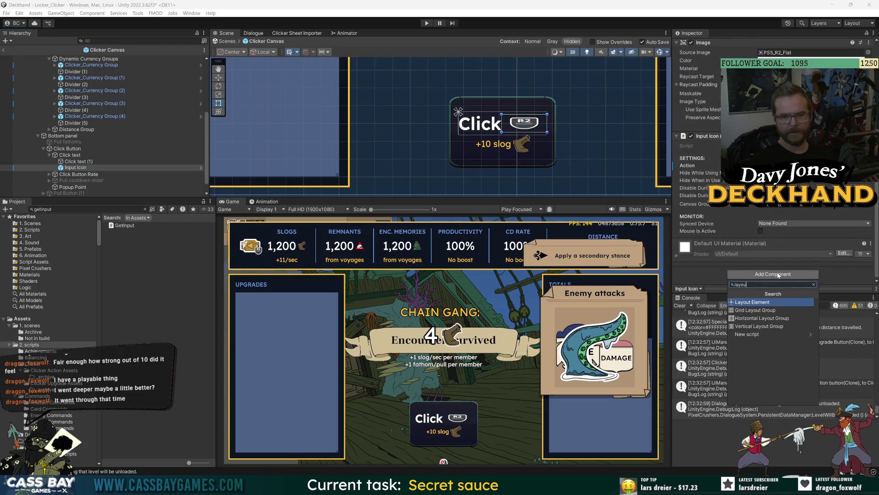
key("Return")
scroll(757, 223, "down", 3)
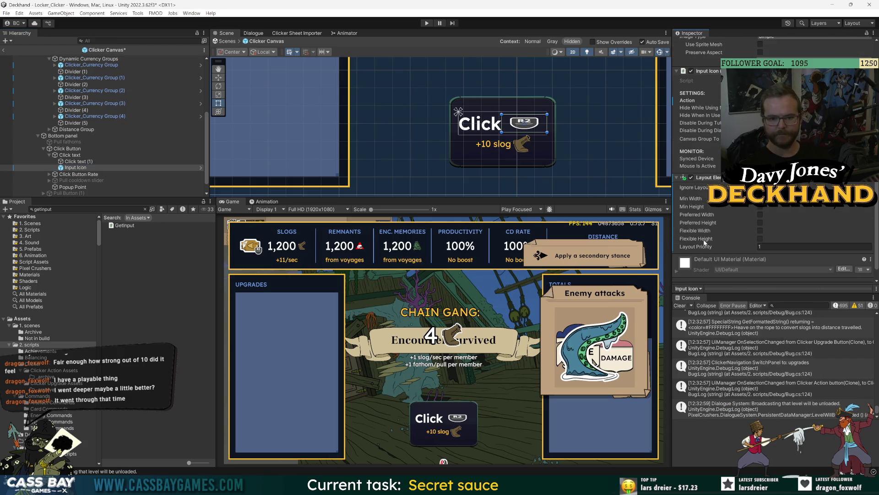
left_click(760, 214)
left_click(761, 223)
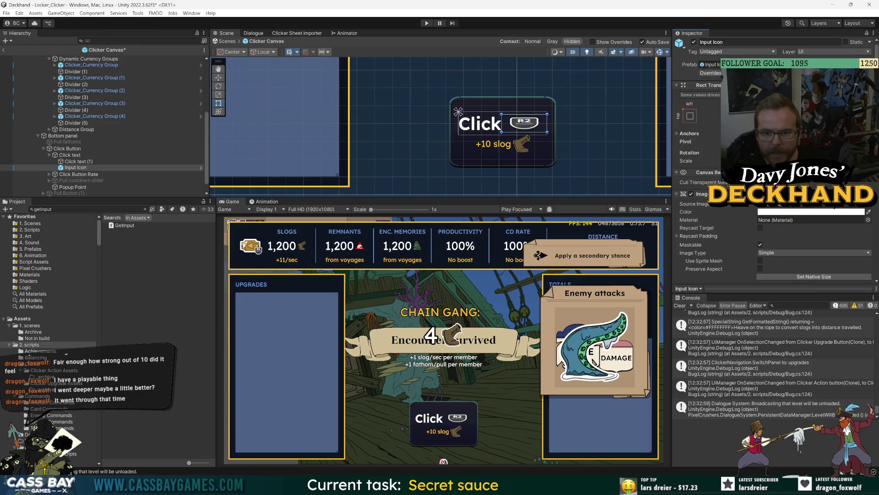
left_click(816, 215)
type("100")
key("Return")
left_click(768, 387)
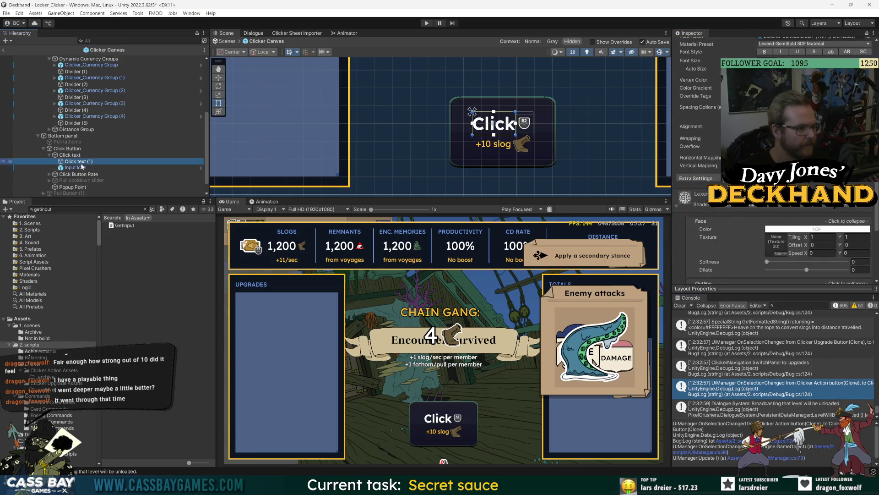
Step: Toggle the Input Icon's visibility to compare, then deactivate the Click text (1) label
scroll(680, 58, "up", 5)
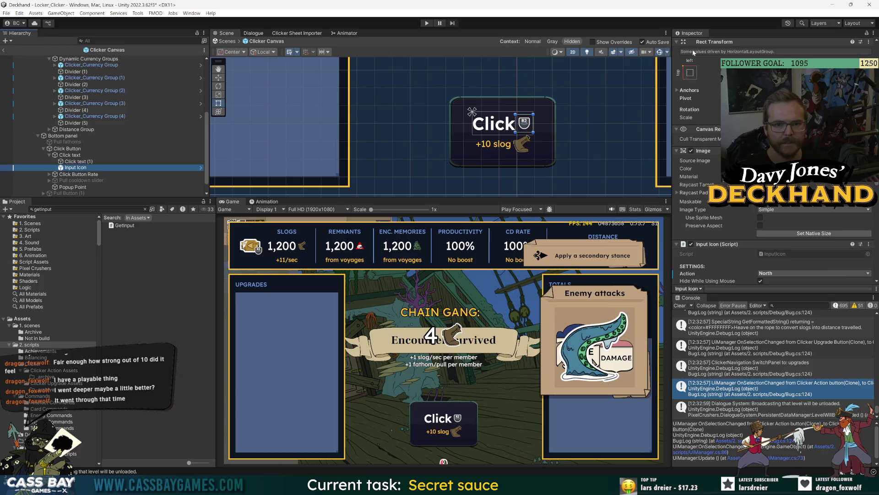
left_click(694, 44)
left_click(694, 44)
left_click(694, 44)
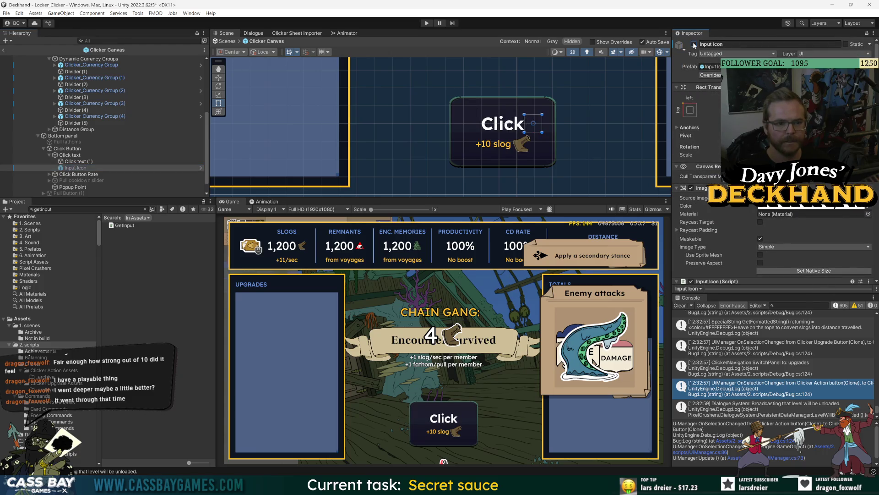
left_click(694, 44)
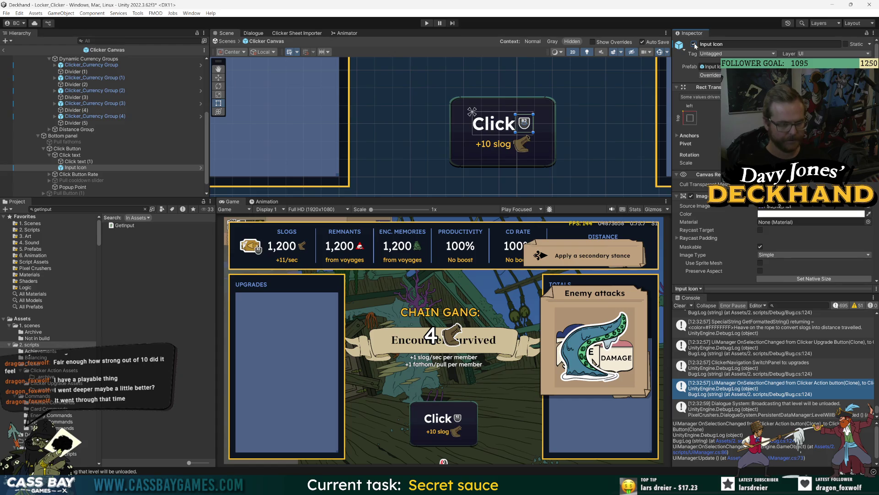
left_click(78, 161)
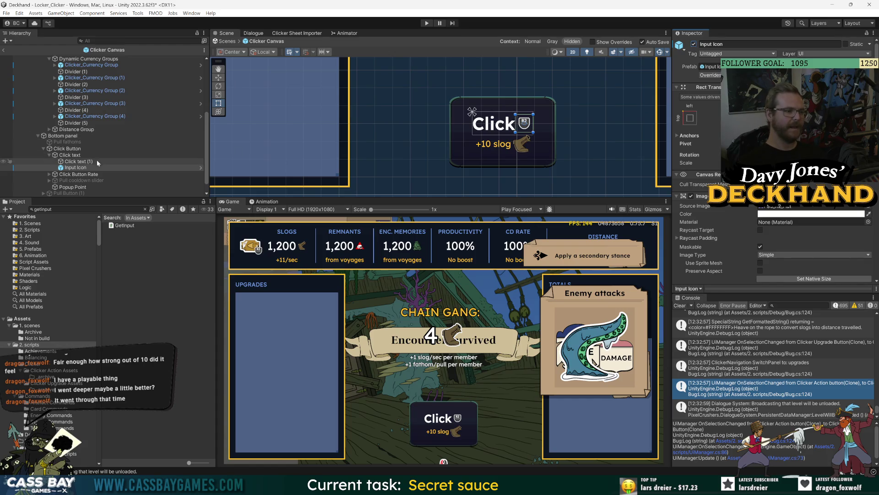
left_click(694, 44)
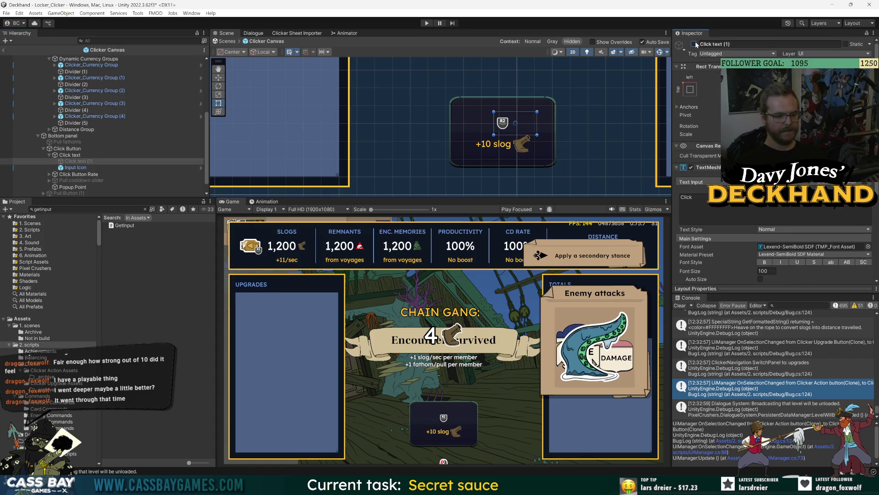
Step: Set the Input Icon's Layout Element preferred height to 200
left_click(75, 167)
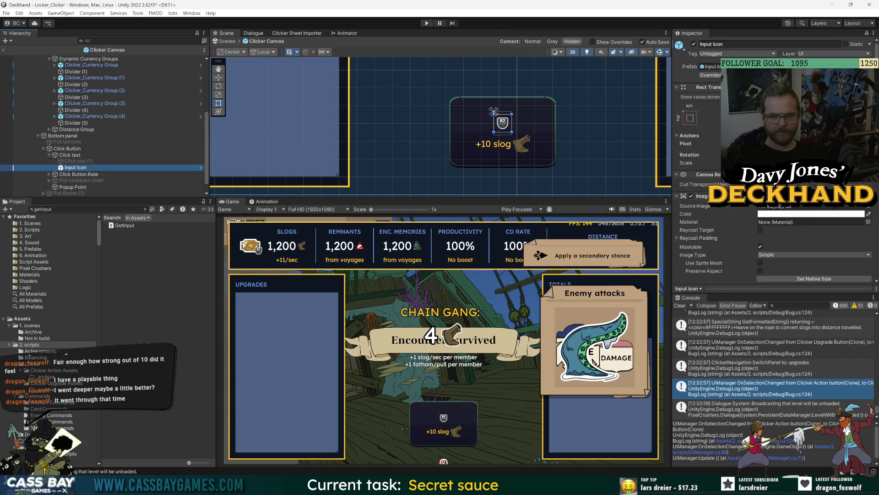
scroll(779, 212, "down", 3)
scroll(778, 212, "down", 3)
left_click(686, 193)
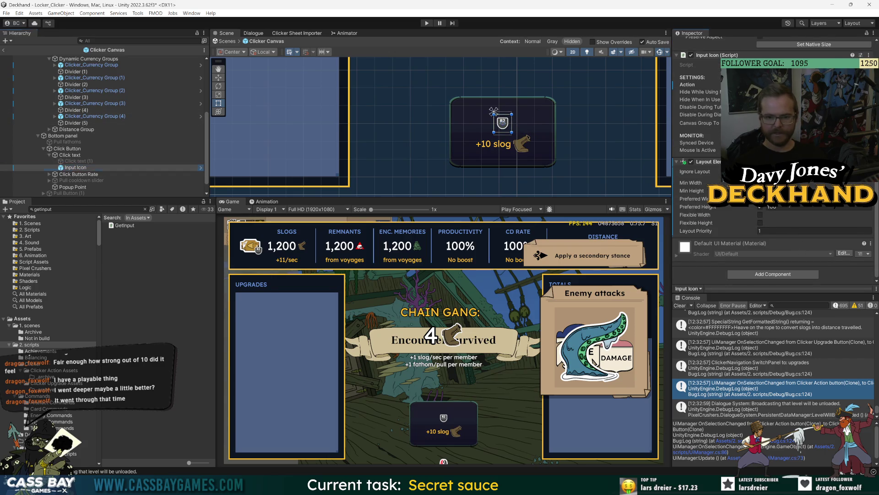
double_click(774, 206)
type("200")
Step: Check the layout by selecting the Pull fathoms text, Click text and Click Button
scroll(750, 224, "up", 10)
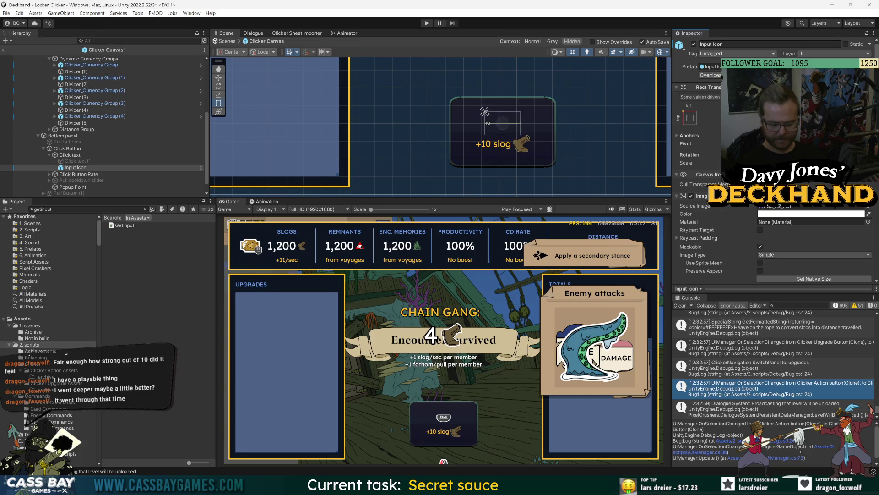
scroll(710, 252, "down", 3)
scroll(709, 251, "down", 5)
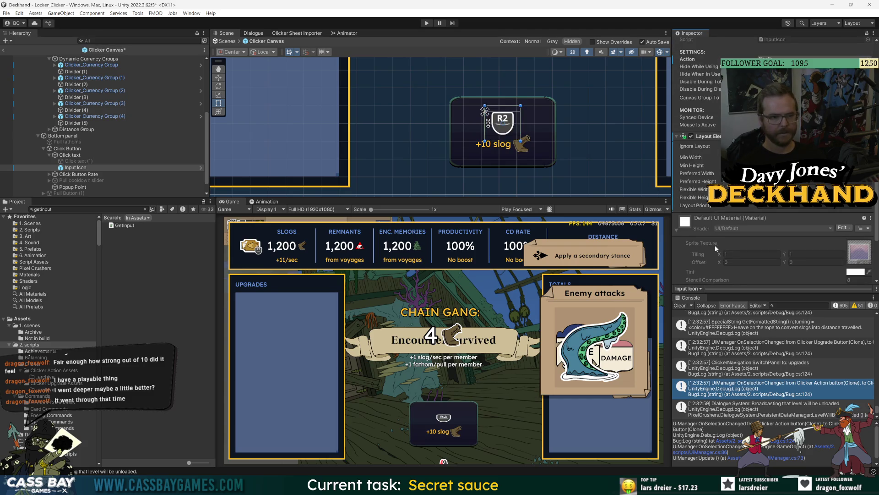
left_click(131, 142)
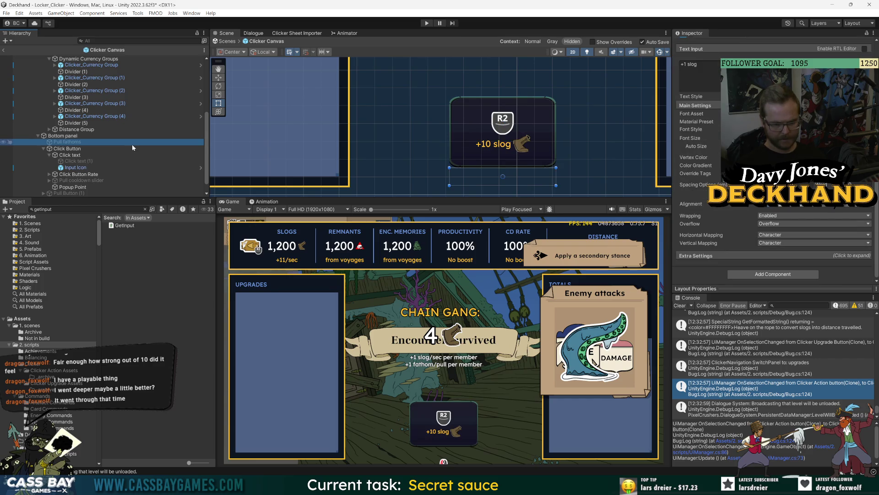
left_click(72, 156)
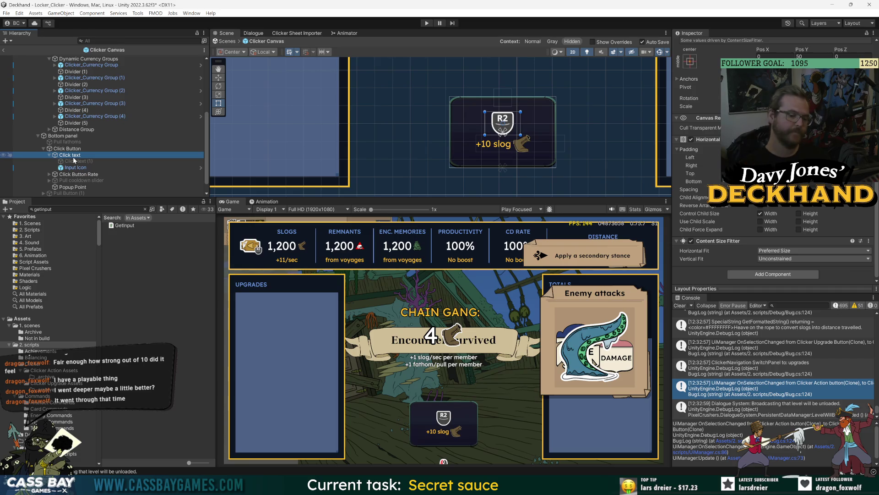
left_click(64, 148)
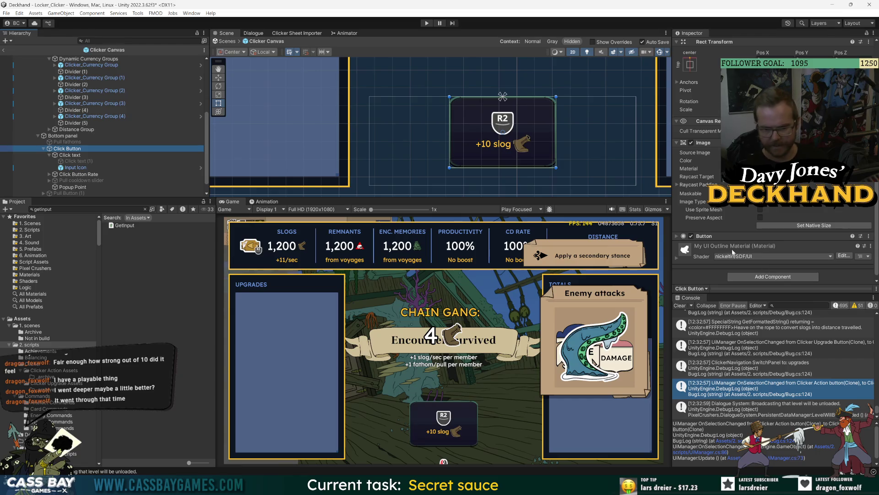
Step: Create and attach a new Clicker_MainButton script on Click Button through Add Component
left_click(713, 237)
left_click(717, 238)
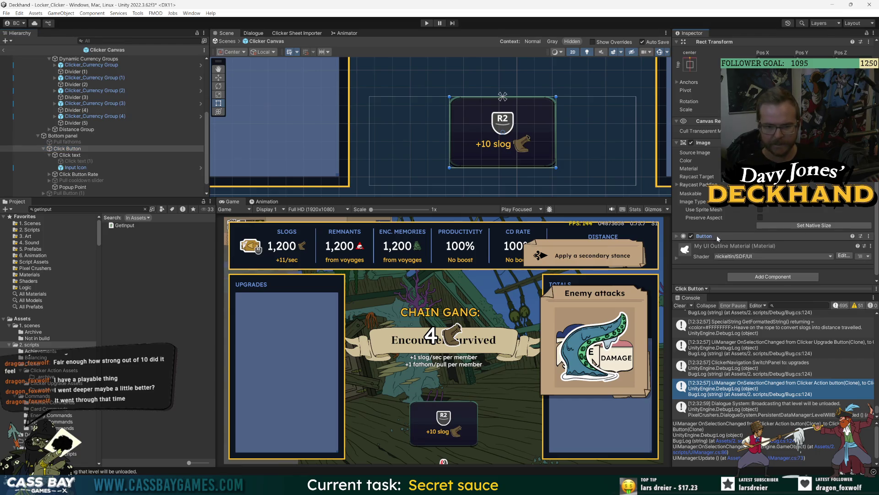
left_click(710, 142)
left_click(775, 216)
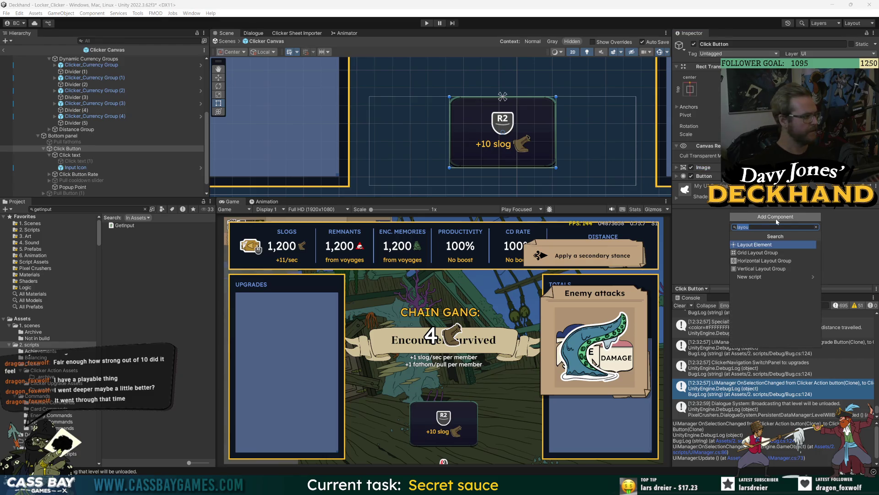
key("Escape")
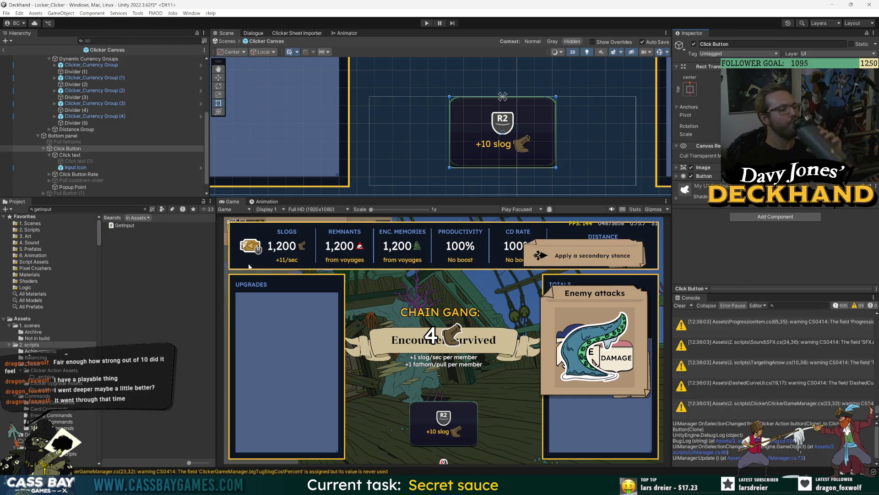
left_click(780, 217)
type("layou")
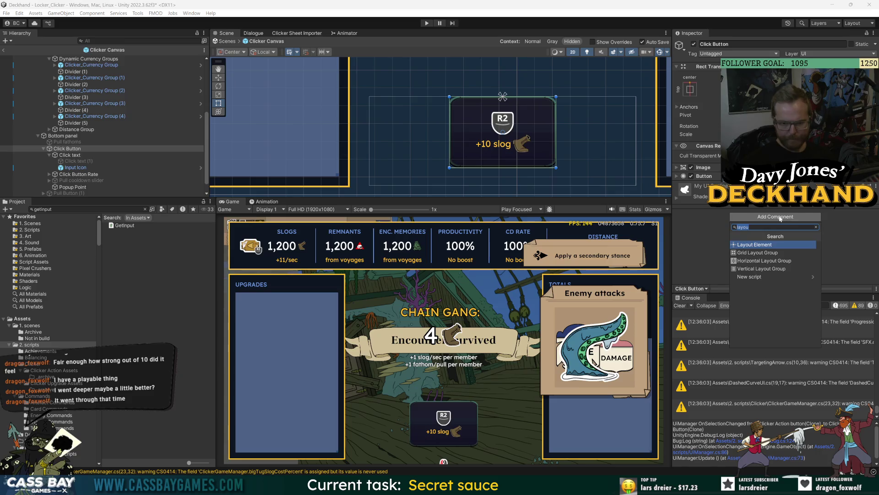
type("Clicker")
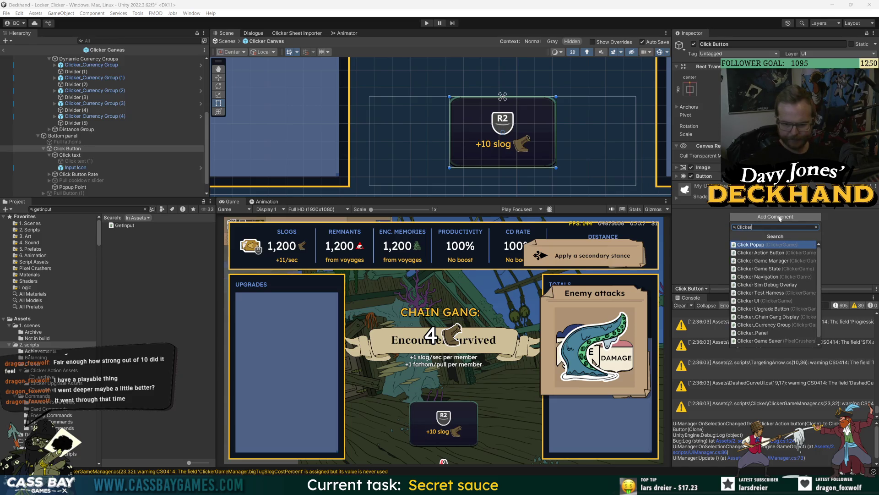
type("_MainBut")
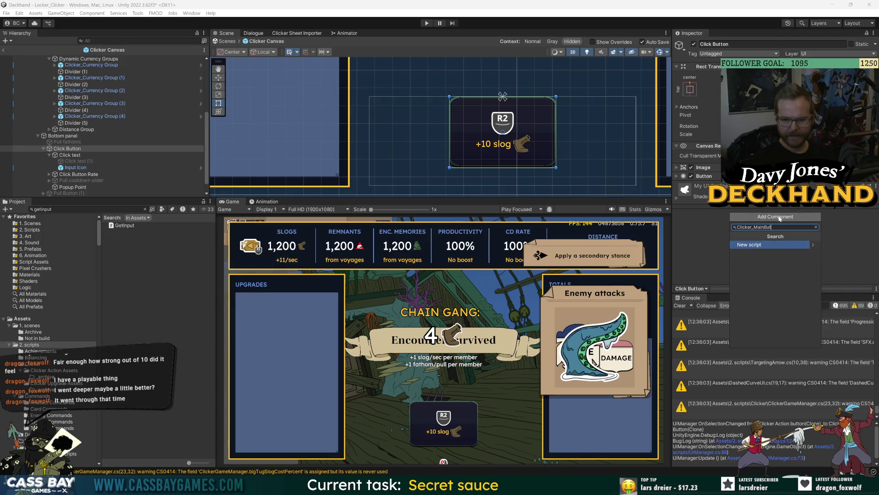
type("on")
key("Return")
left_click(790, 342)
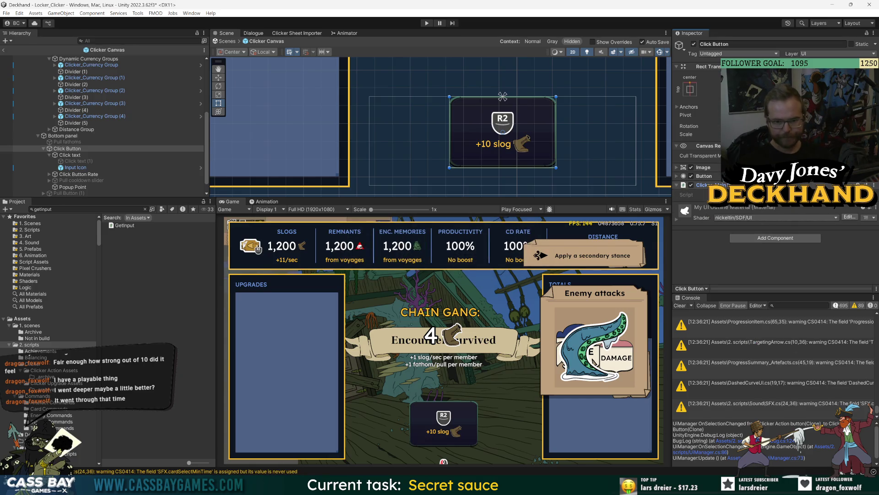
key("Escape")
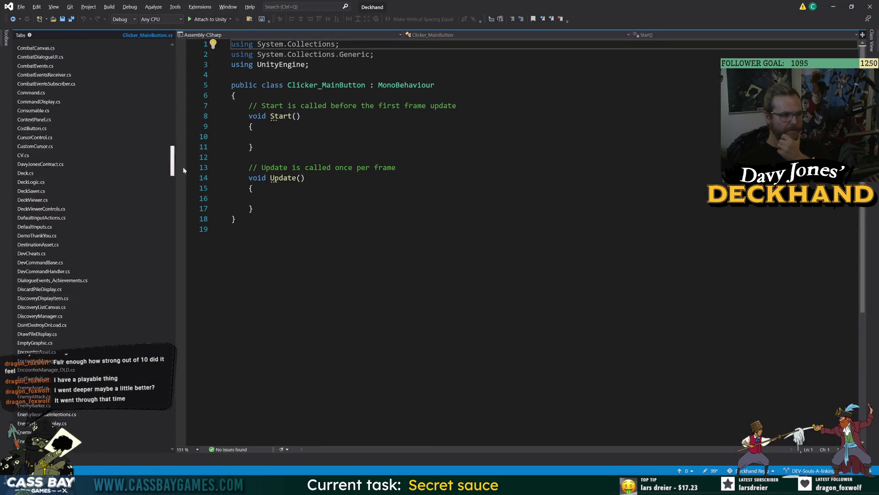
Step: Delete the default Start and Update methods from Clicker_MainButton
scroll(174, 161, "up", 12)
left_click_drag(173, 138, 160, 54)
left_click_drag(255, 209, 231, 105)
key("Delete")
Step: Declare serialized private GameObject fields clickText and clickInputIcon
type("[SerializeField] private GAmeO")
key("shift+F10")
left_click(232, 126)
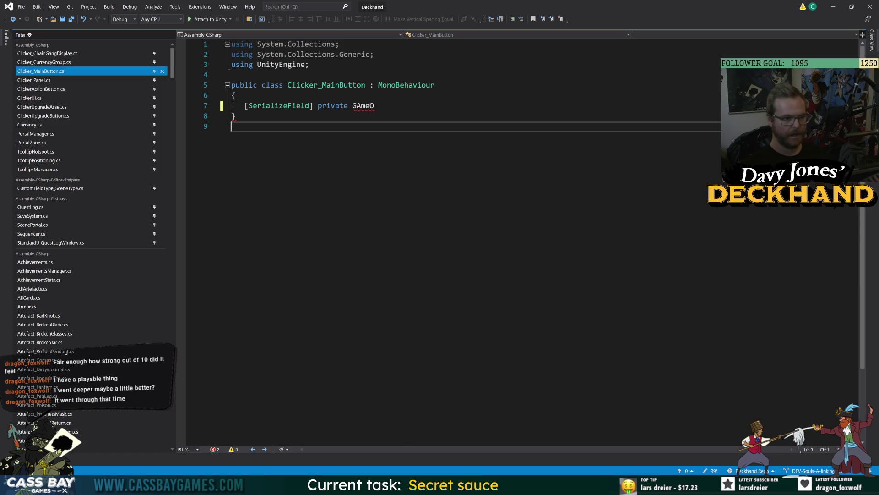
double_click(365, 106)
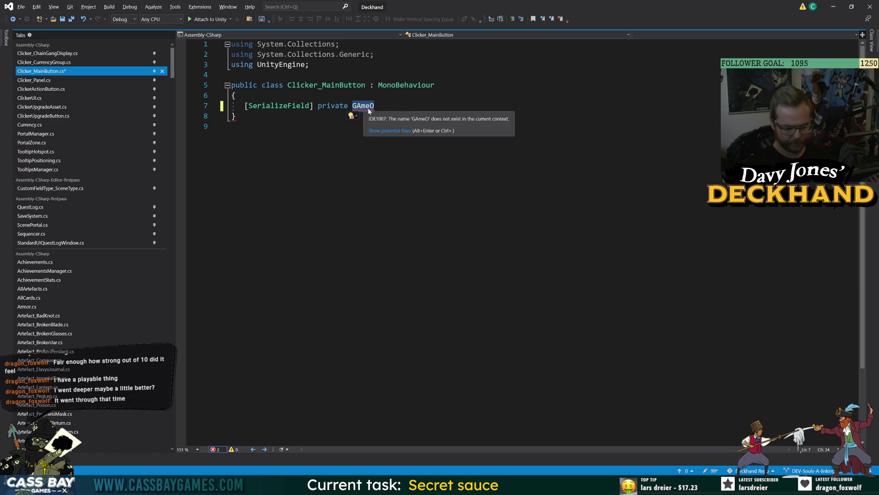
type("GameO")
key("Tab")
type("clickText;")
key("Return")
type("[SerializeField] ")
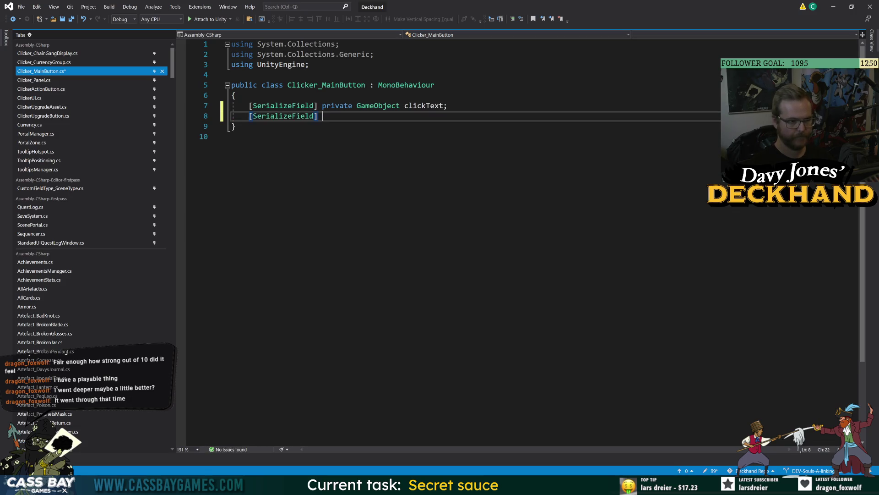
type("private GameO")
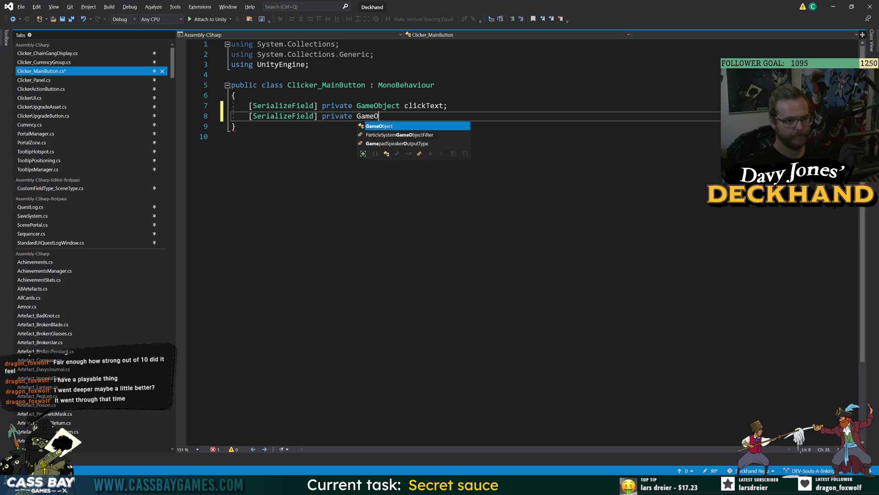
key("Tab")
type("clickInputIcon")
key("Return")
key("Return")
Step: Add an Update method that sets bool mouseMode = GetInput.mouseActive
type("Update")
key("Tab")
type("if")
key("BackSpace")
key("BackSpace")
key("BackSpace")
type("clickT")
key("BackSpace")
key("BackSpace")
key("BackSpace")
type("bool ")
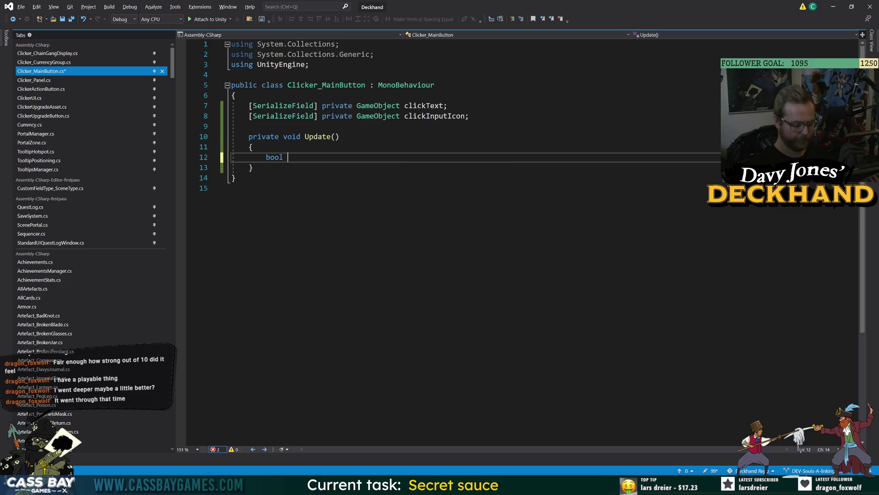
type("mouseMode")
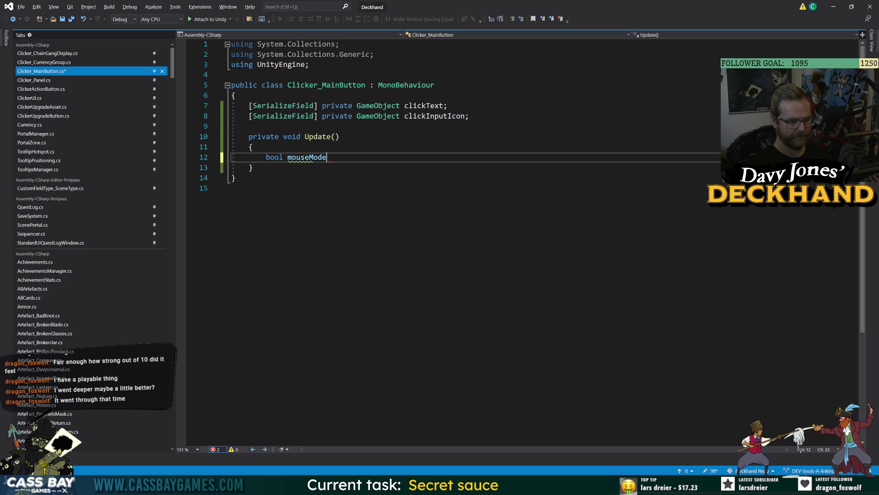
type(" = GetInput.mouseActive;")
key("Return")
key("Return")
Step: In Update, call clickText.SetActive(mouseMode) and clickInputIcon.SetActive(!mouseMode)
type("click")
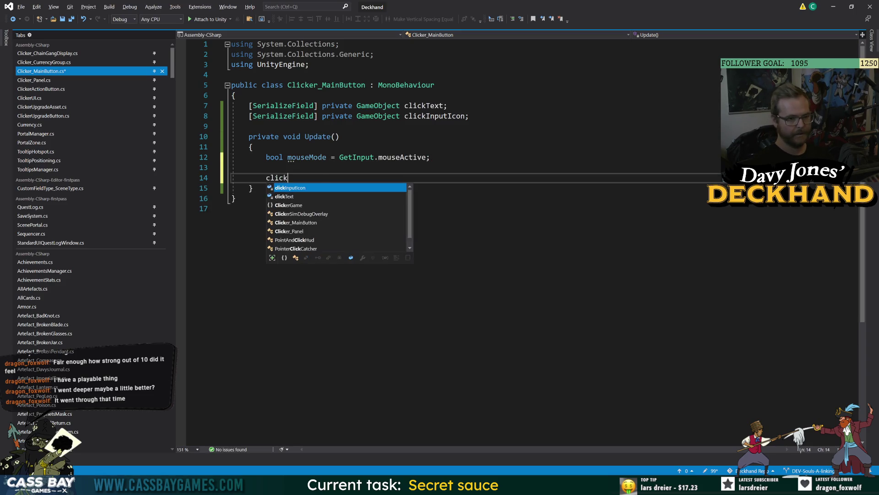
type("Text.SetActive")
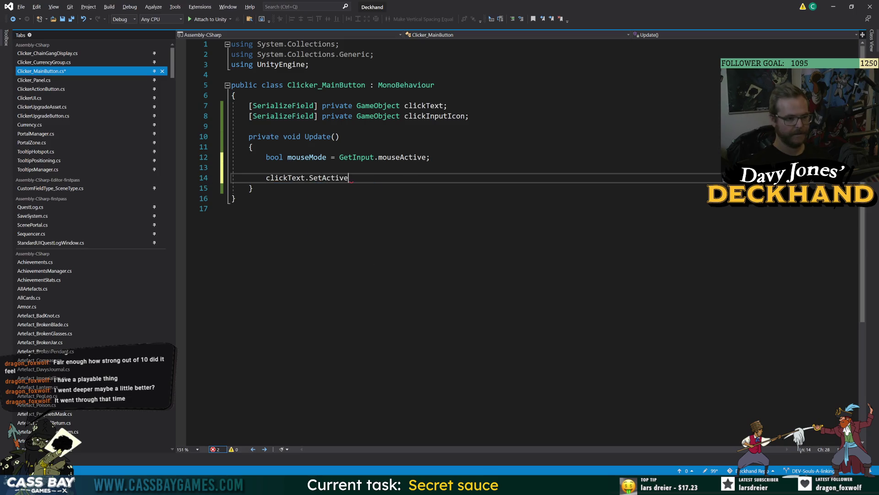
type("(mouseMode)")
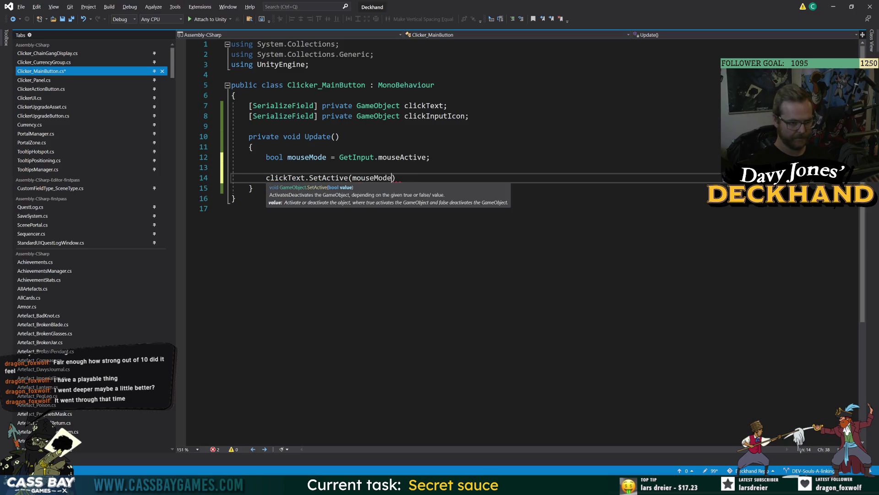
type(";")
key("Return")
type("click")
key("Tab")
key("BackSpace")
key("BackSpace")
key("BackSpace")
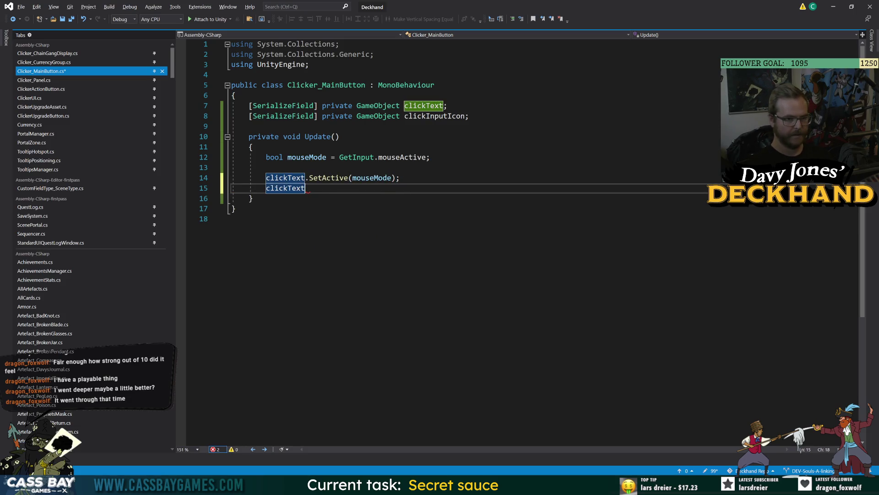
type("ickIn")
key("Tab")
type(".SetActive(!mouse")
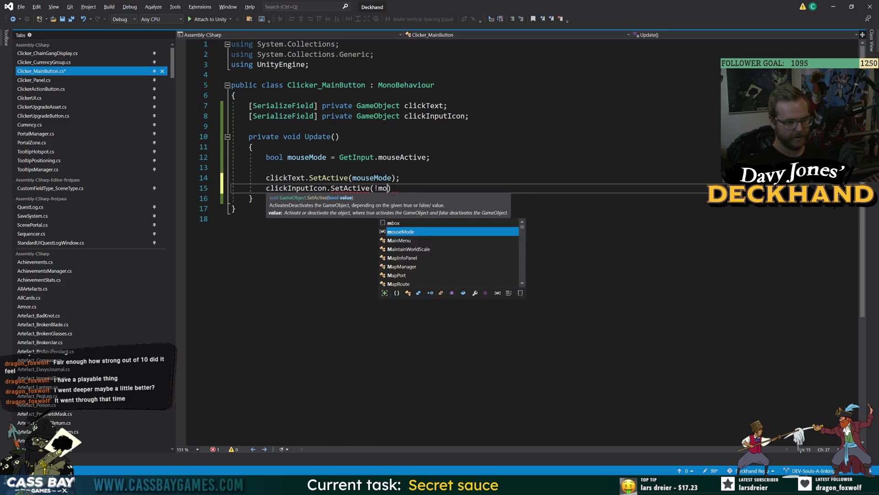
key("Tab")
type(");")
Step: Save the Clicker_MainButton script and return to Unity
key("ctrl+s")
left_click(236, 208)
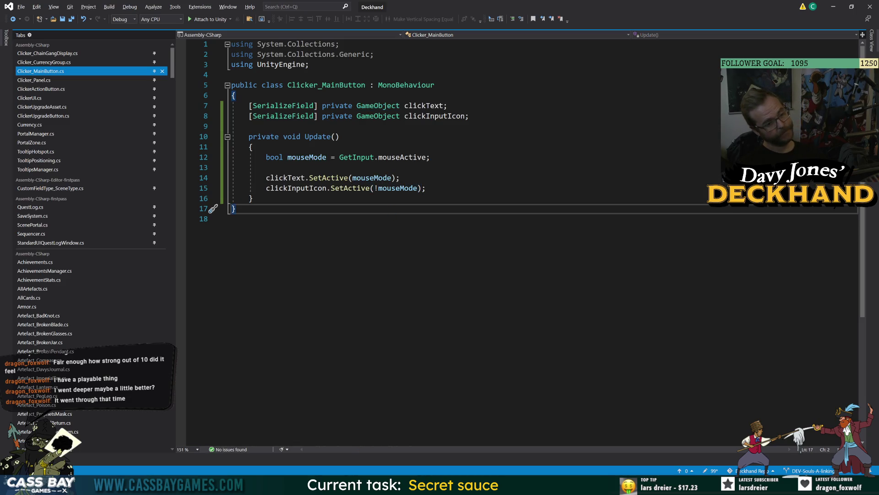
mouse_move(599, 486)
left_click(599, 440)
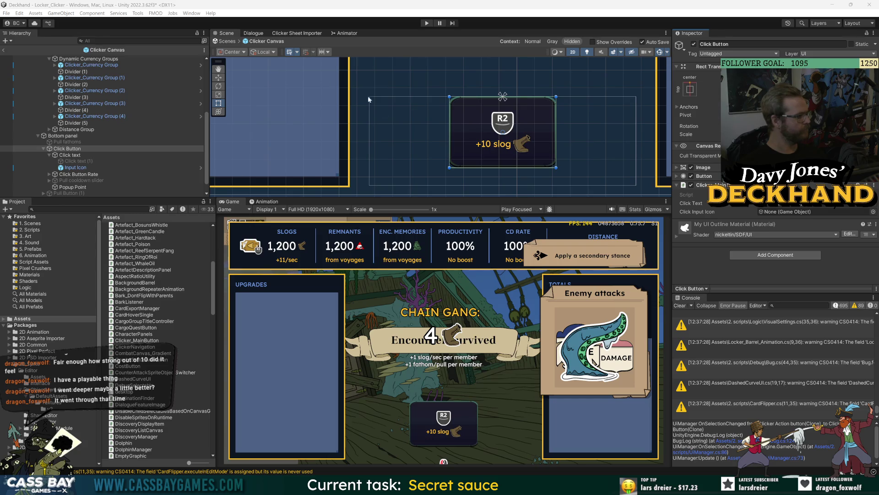
Step: Test-run the game, then assign Input Icon to the Click Input Icon field and save the scene
left_click(426, 24)
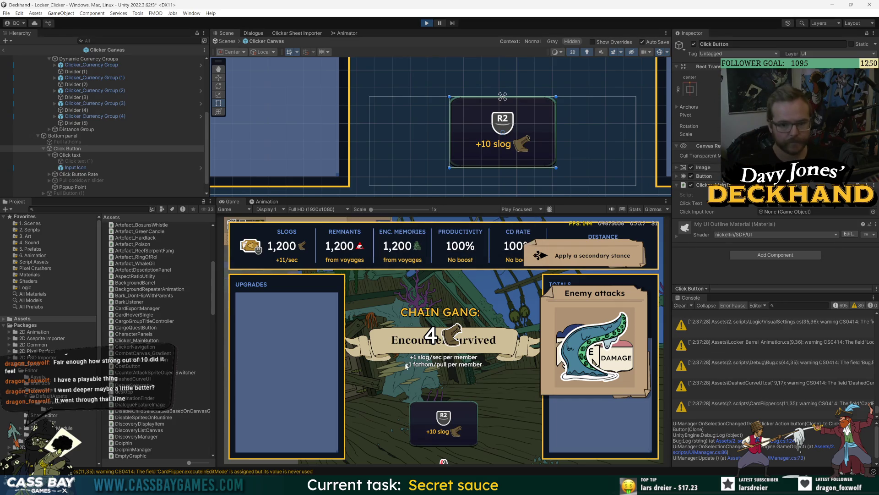
key("ctrl+p")
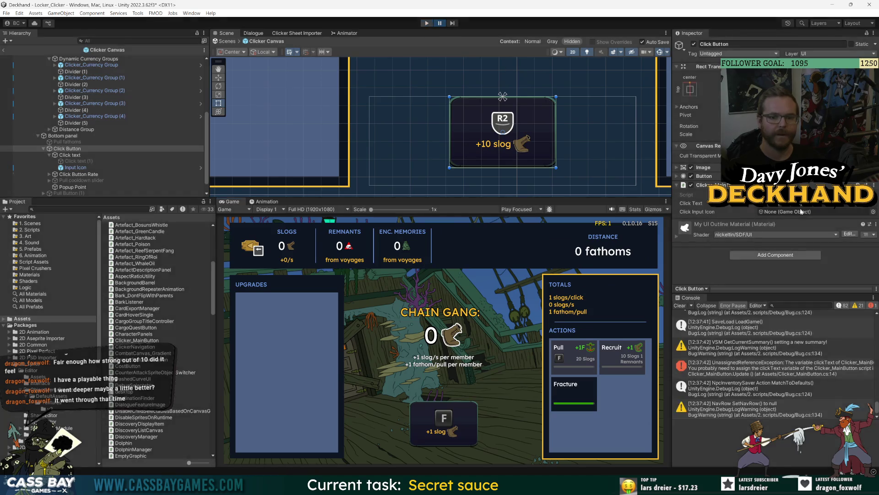
left_click_drag(76, 167, 783, 211)
key("ctrl+s")
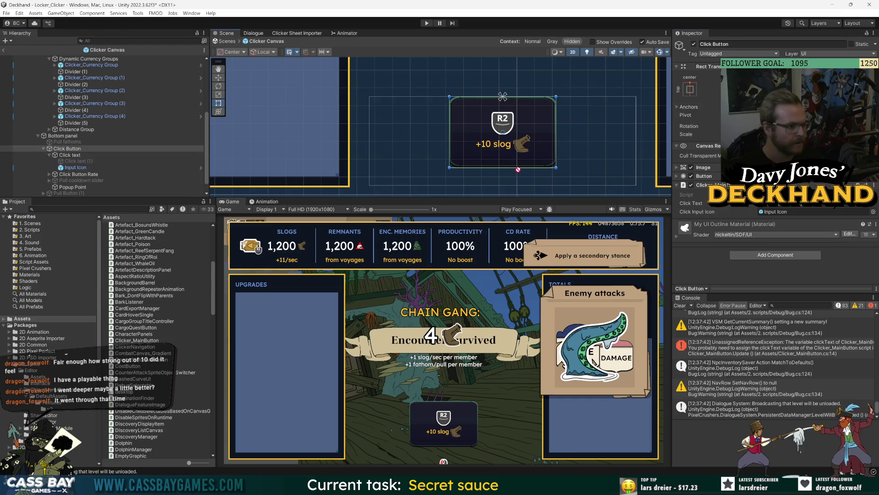
Step: Enable Click text (1), disable Input Icon, and run the game again
left_click(75, 162)
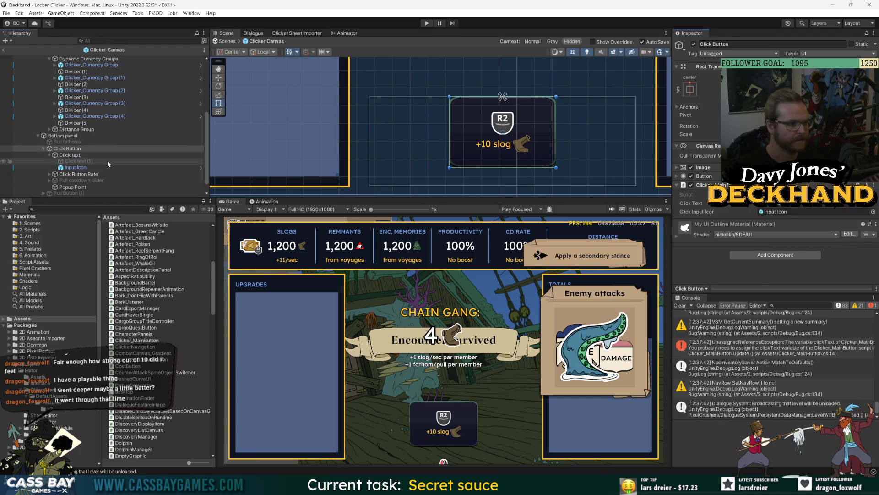
key("alt+shift+a")
key("Down")
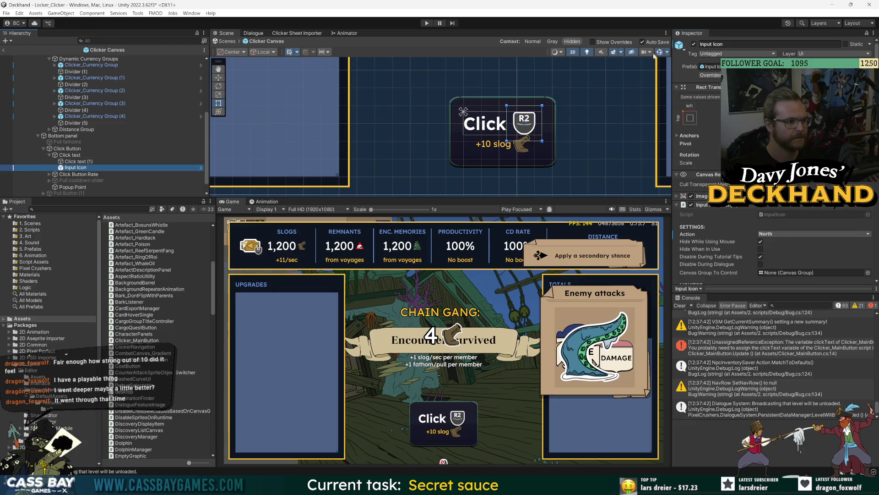
left_click(694, 44)
key("Up")
key("Up")
key("Up")
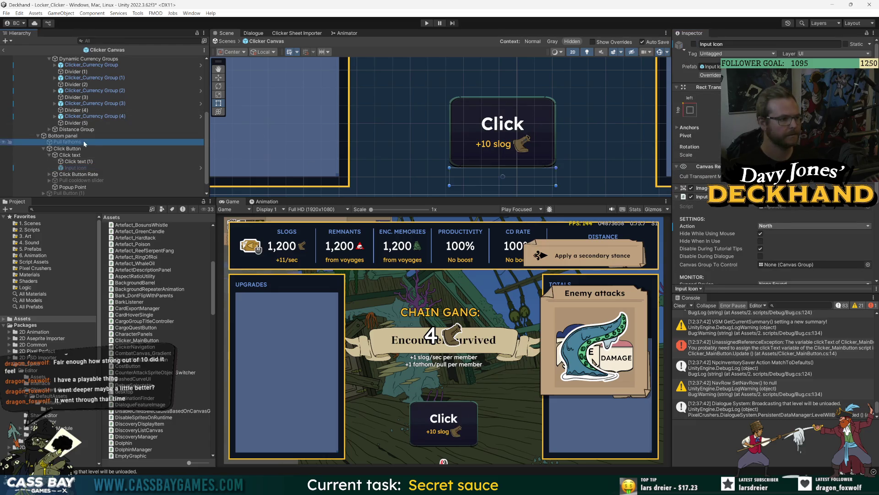
left_click(427, 23)
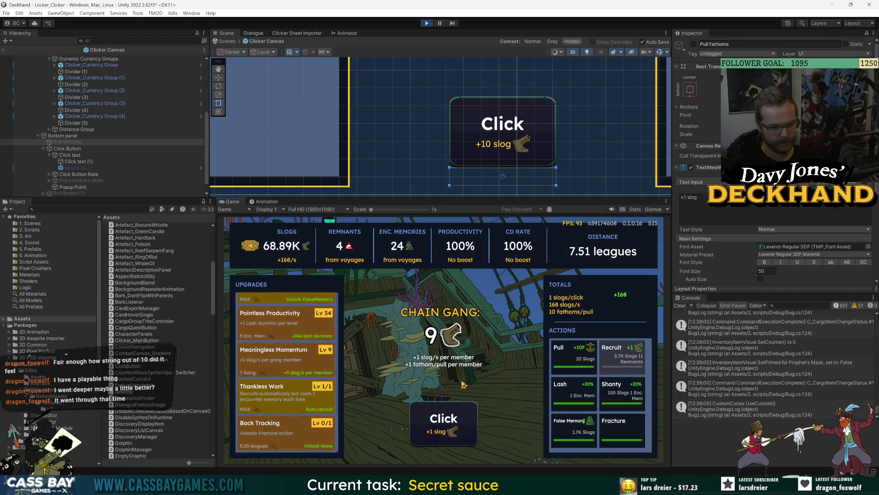
Step: Switch the menus to gamepad control, then leave prefab editing for the full scene
key("Left")
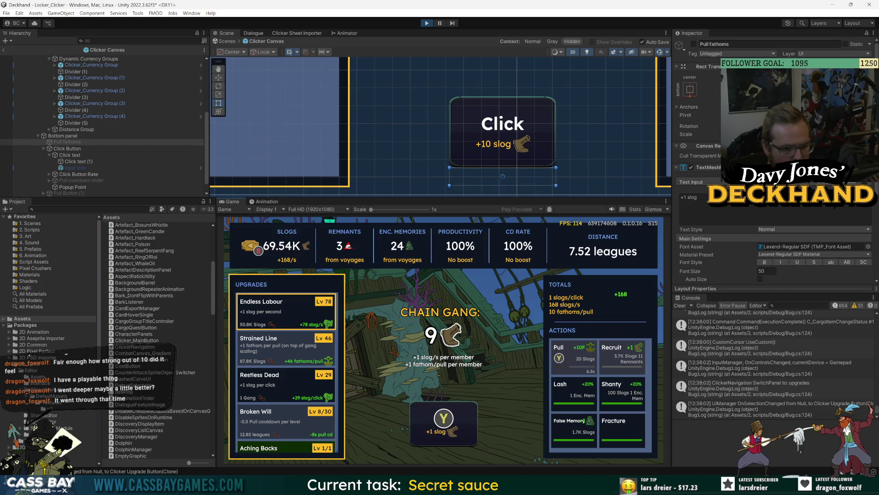
key("Right")
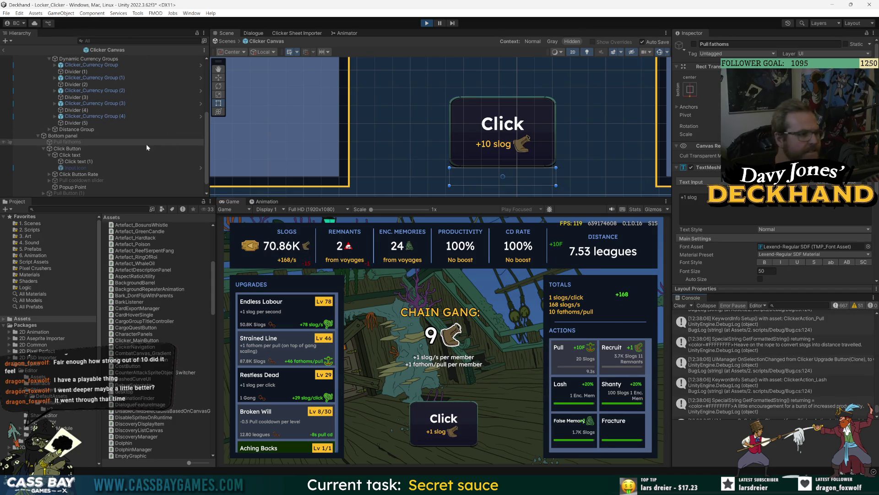
scroll(95, 146, "up", 5)
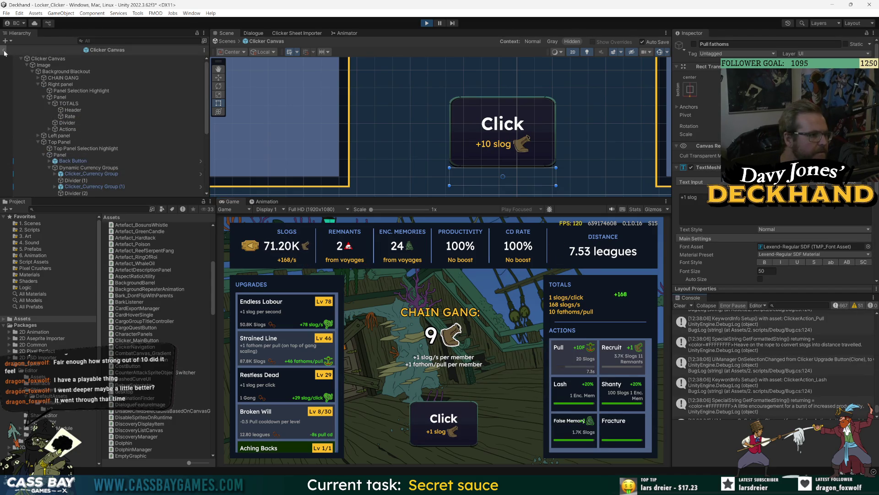
left_click(4, 52)
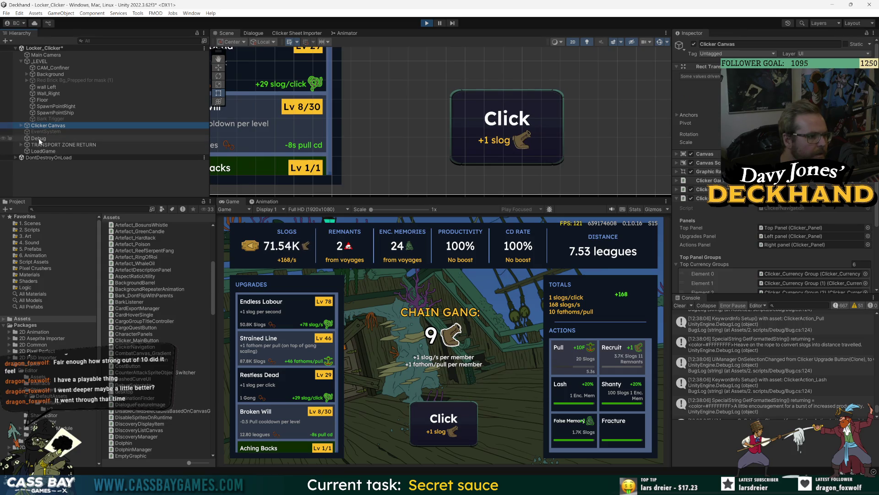
Step: Reset the clicker state to zero from the Debug object's Clicker component and return to Locker_Main
right_click(39, 138)
right_click(712, 84)
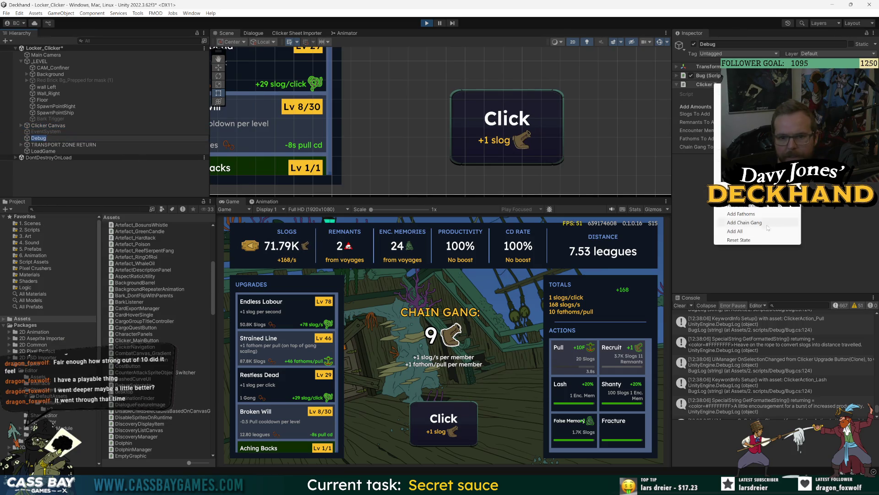
left_click(754, 240)
left_click(268, 255)
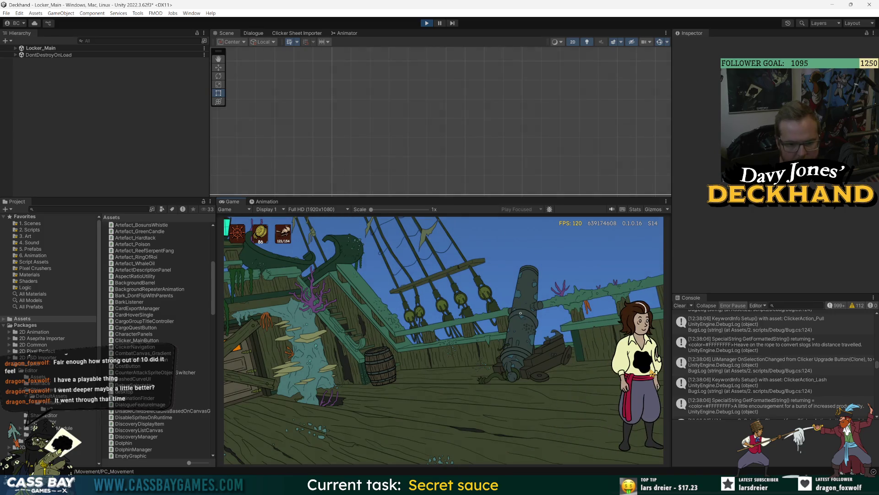
Step: Walk past the cannon back into Locker_Clicker and pull repeatedly until reaching 94 slogs
key("a")
key("d")
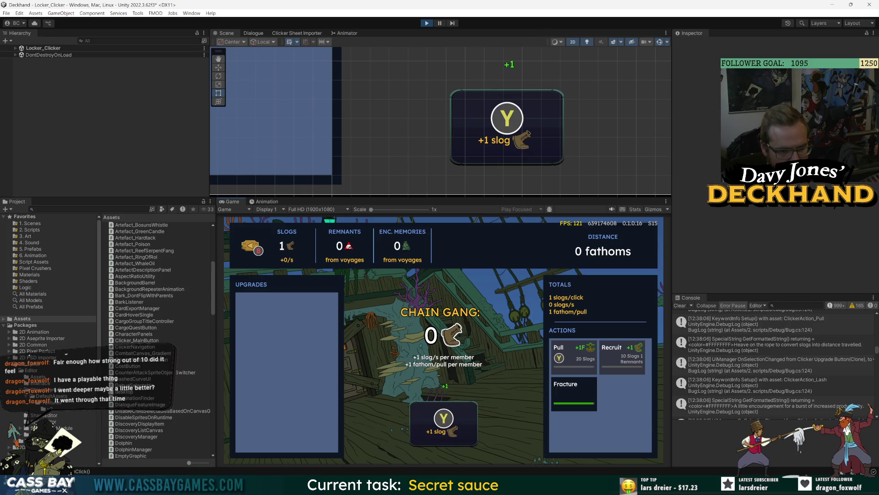
key("f")
key("f")
key("f")
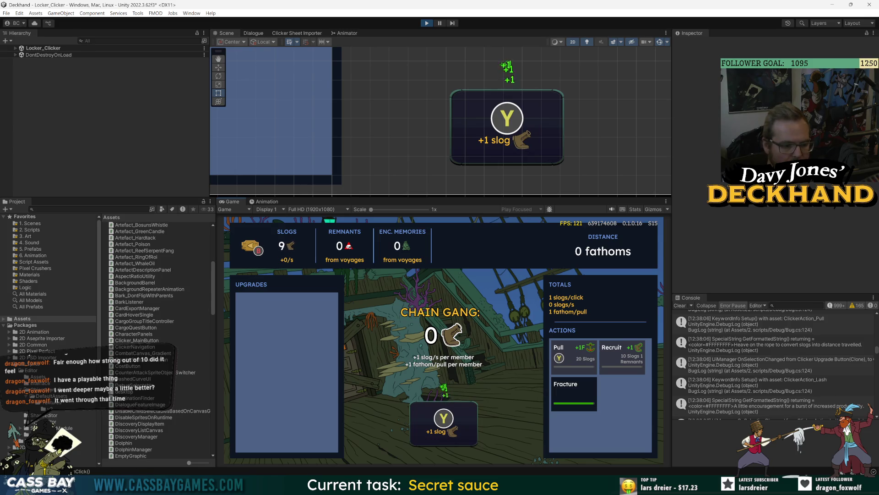
key("f")
key("f")
key("f")
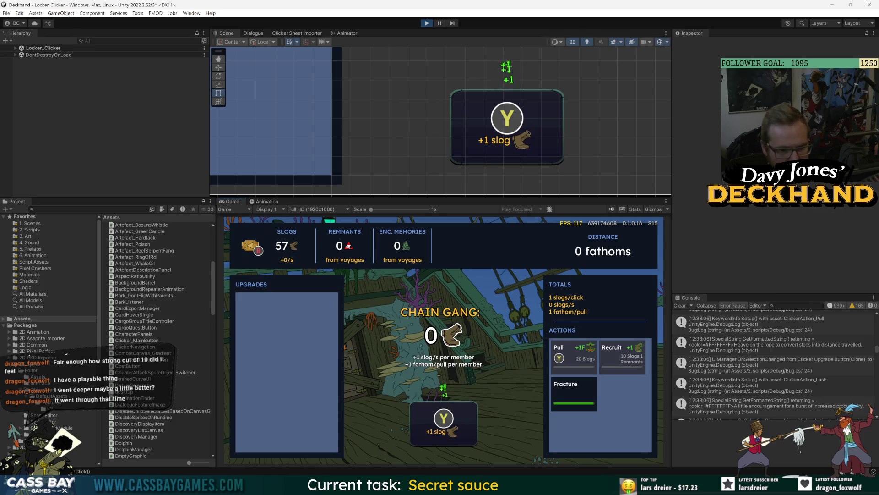
key("y")
key("y")
key("y")
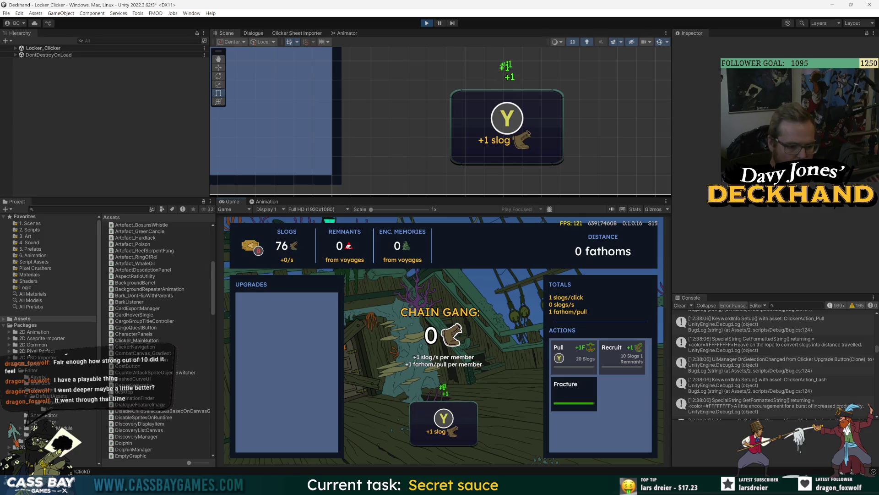
key("y")
key("y")
key("y")
key("y")
key("y")
key("y")
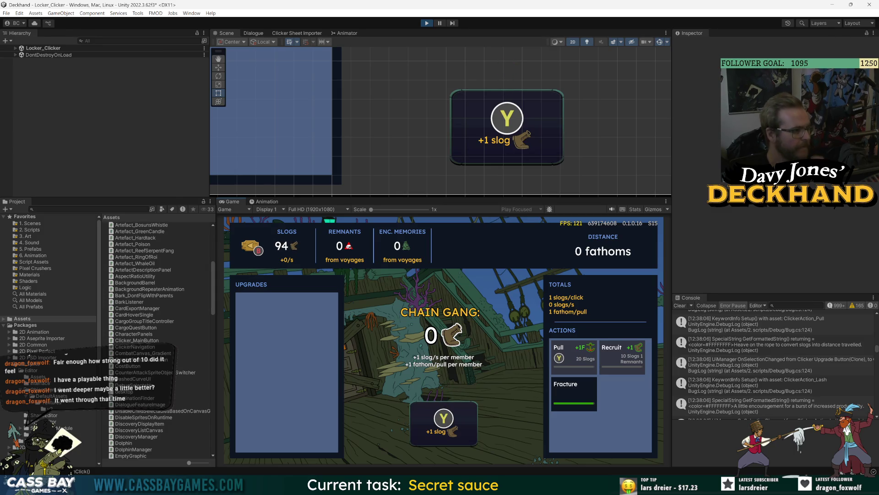
mouse_move(493, 486)
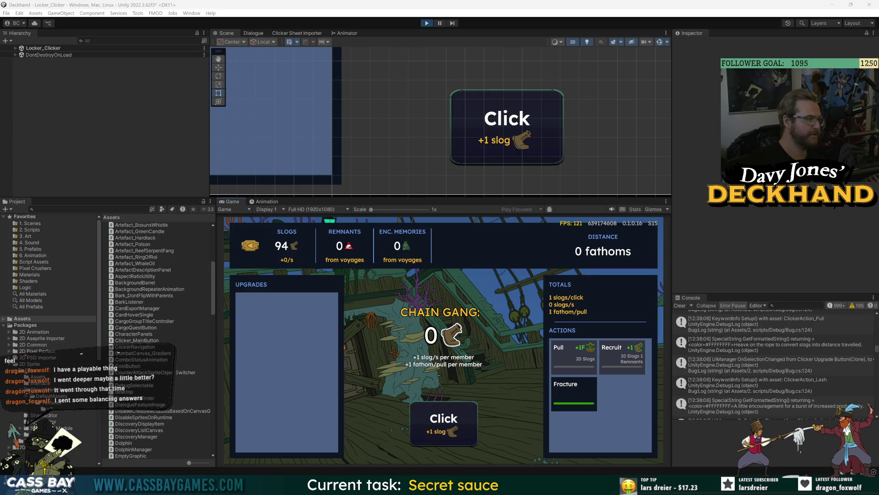
Step: Press the in-game main button three times for slogs, then switch to gamepad input
left_click(431, 430)
left_click(430, 430)
left_click(431, 430)
left_click(431, 430)
left_click(431, 430)
left_click(431, 430)
left_click(431, 430)
key("y")
key("y")
key("y")
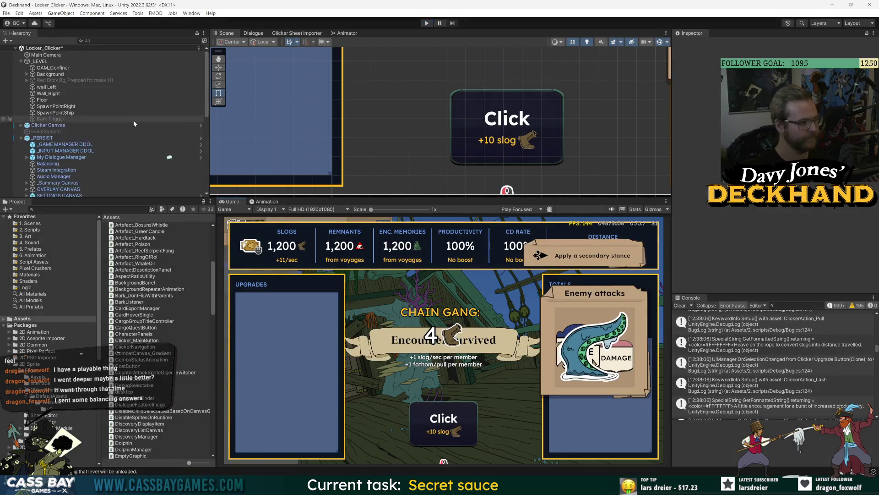
Step: Open the _PERSIST prefab and browse its hierarchy, collapsing _TUTORIAL MANAGER
left_click(43, 138)
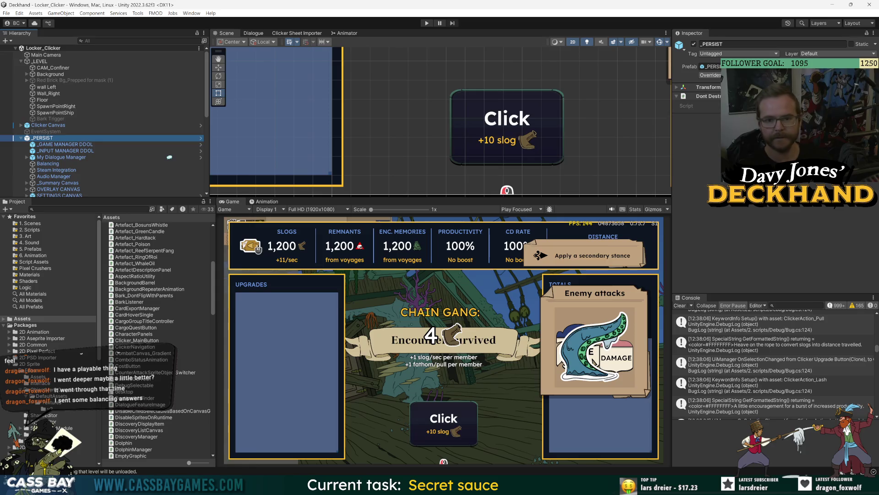
left_click(872, 209)
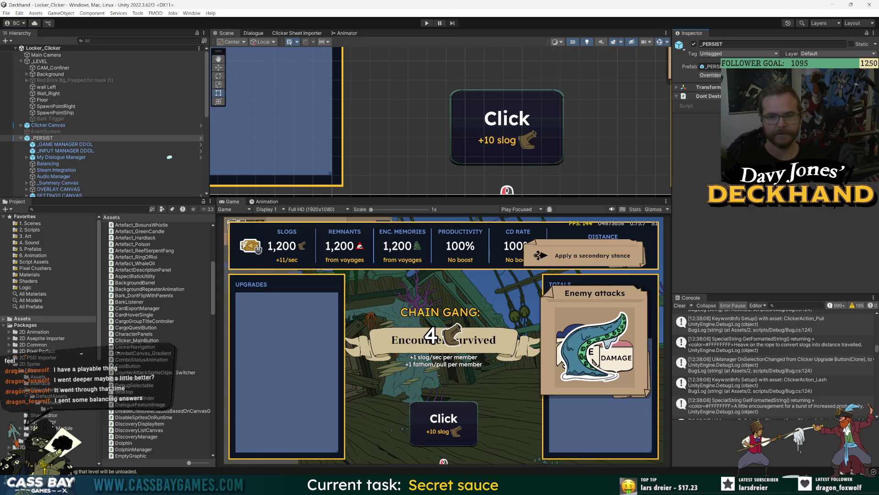
left_click(737, 67)
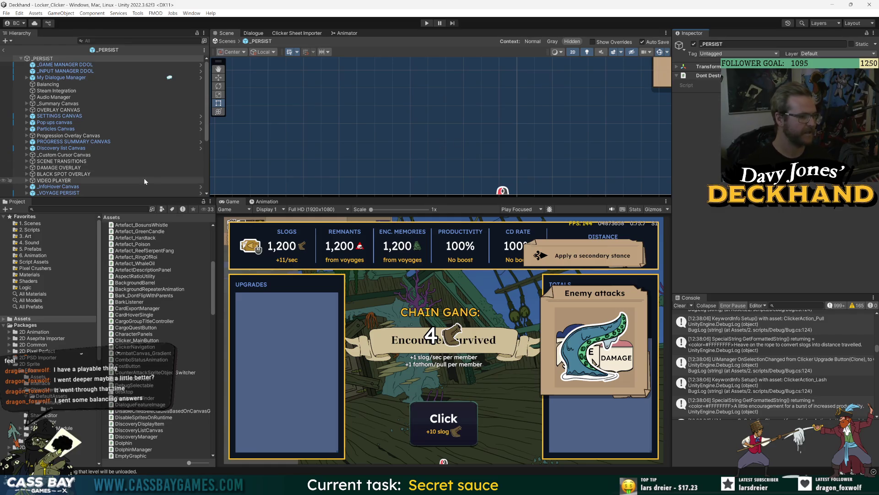
scroll(144, 177, "down", 3)
scroll(127, 167, "down", 2)
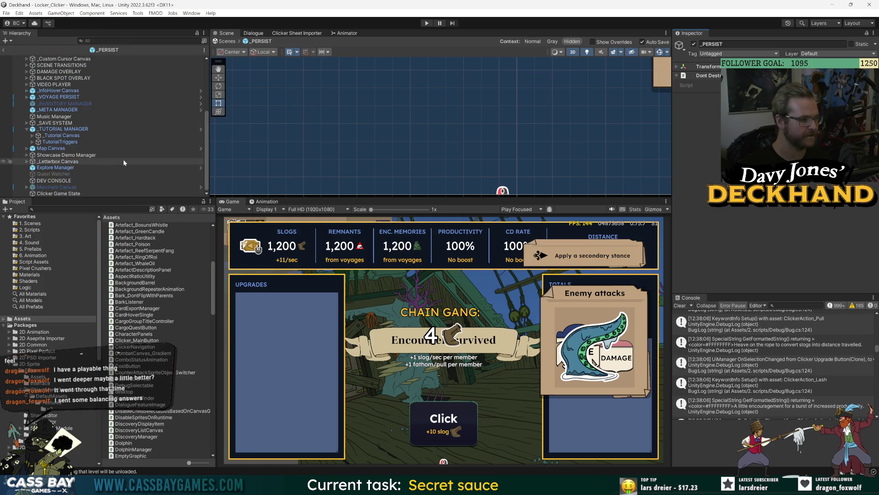
left_click(25, 129)
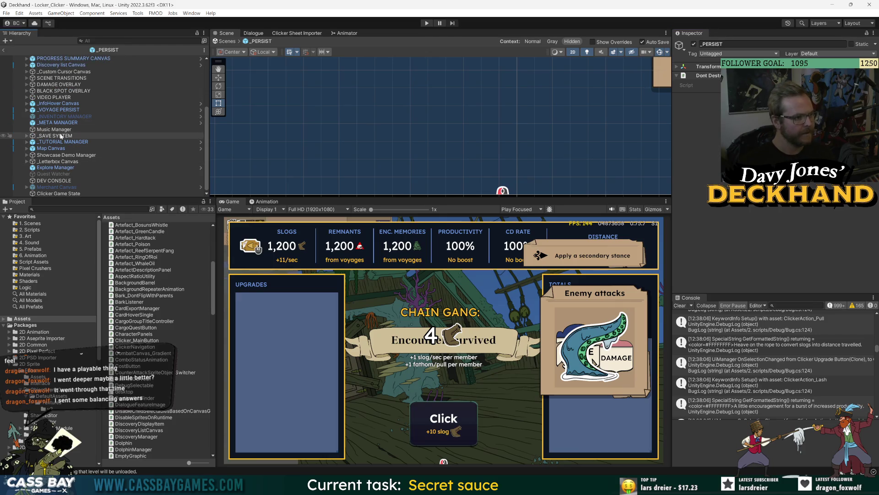
scroll(65, 138, "up", 2)
scroll(70, 143, "up", 2)
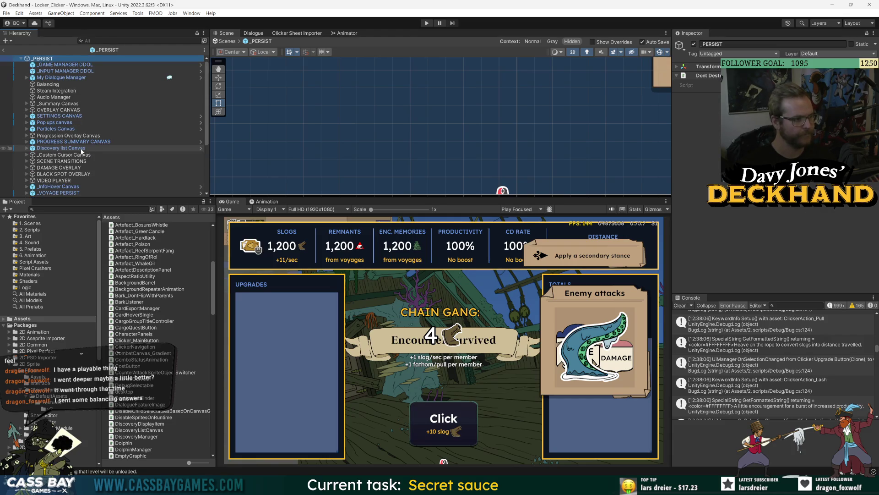
scroll(81, 151, "down", 4)
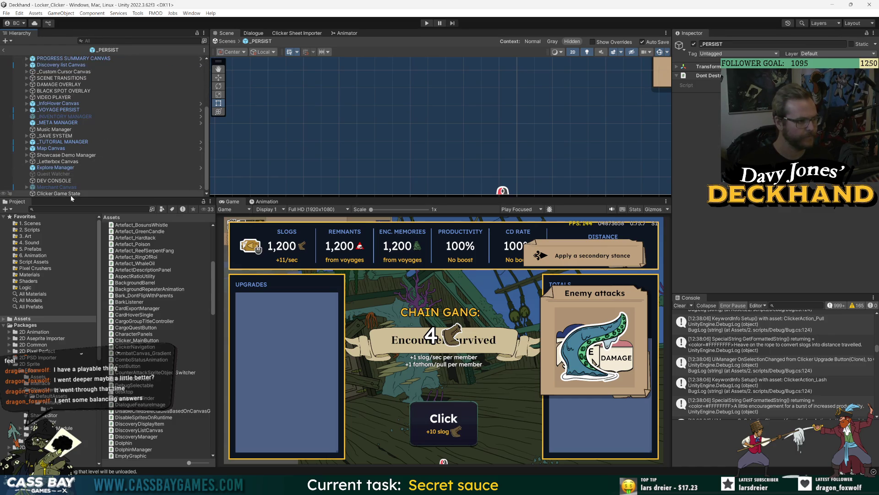
scroll(69, 188, "up", 4)
Step: Exit the _PERSIST prefab and open the Clicker Canvas prefab for editing
left_click(3, 50)
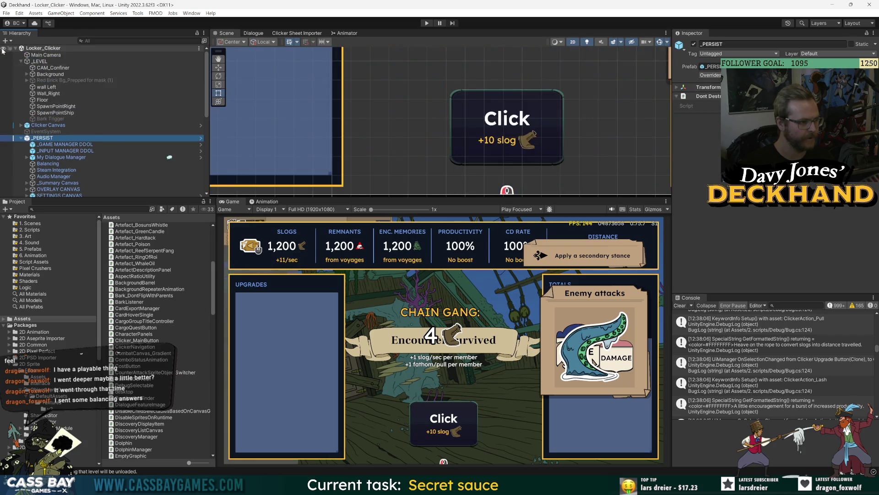
left_click(46, 125)
left_click(201, 125)
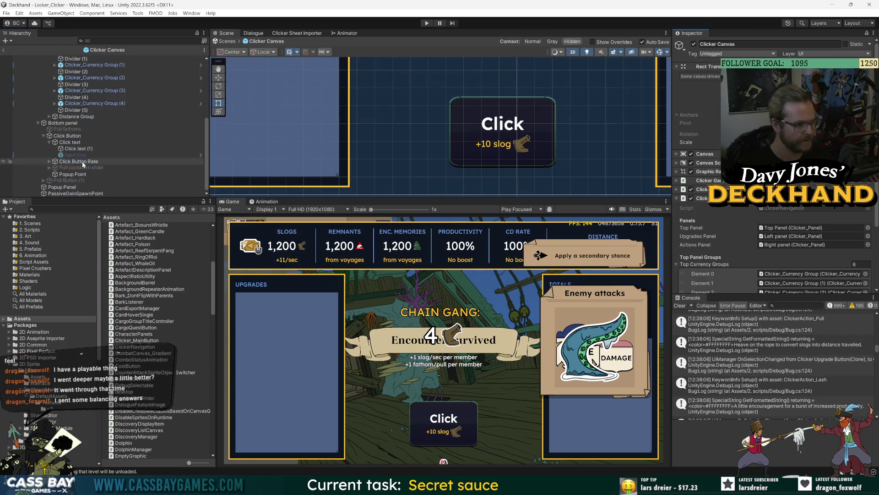
Step: Enable Input Icon and disable Click text (1) under Click Button
left_click(75, 155)
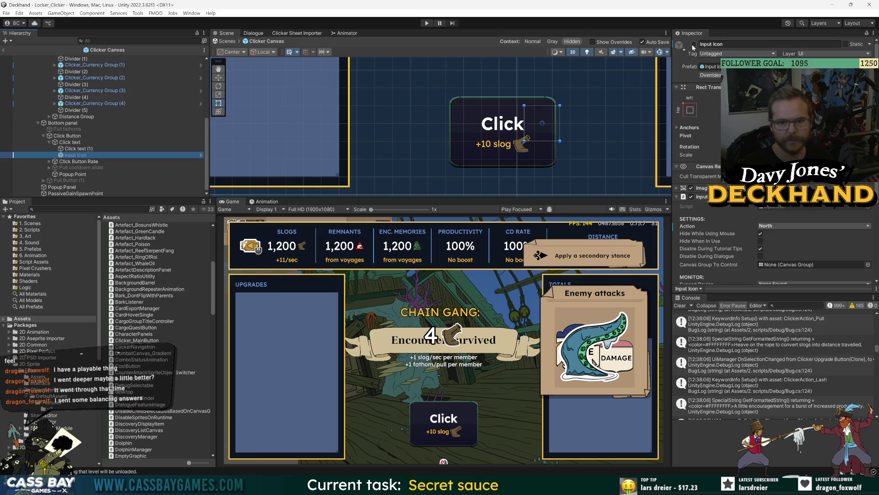
left_click(694, 44)
left_click(75, 149)
left_click(694, 44)
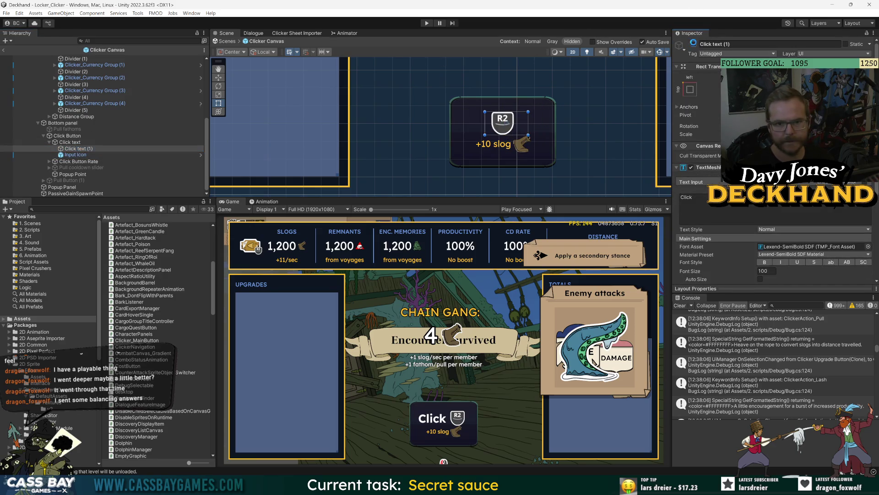
left_click(76, 155)
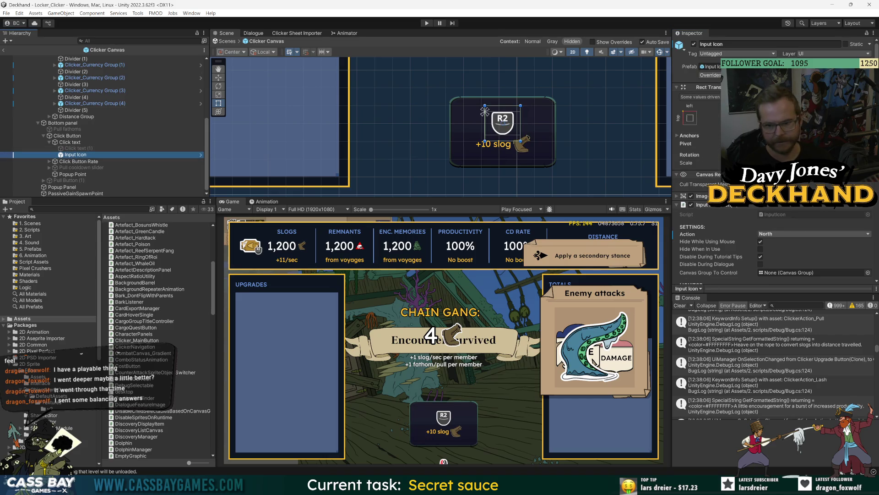
scroll(740, 220, "down", 5)
scroll(735, 137, "up", 5)
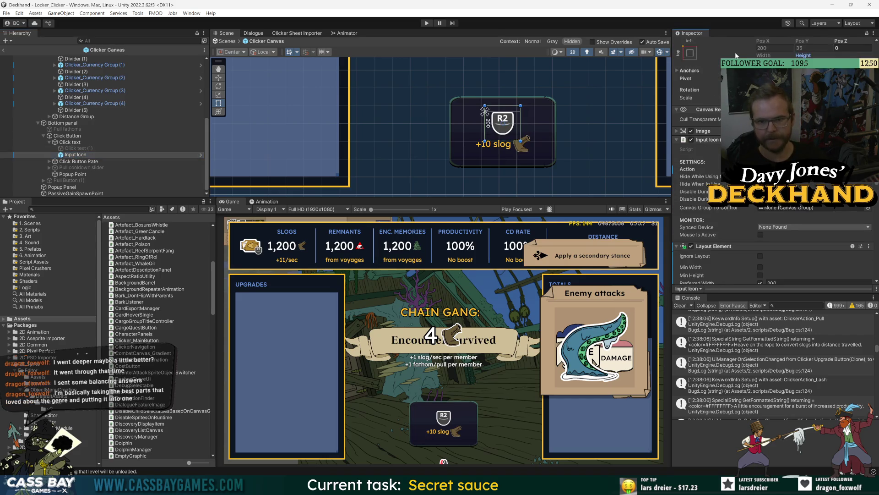
scroll(734, 137, "down", 5)
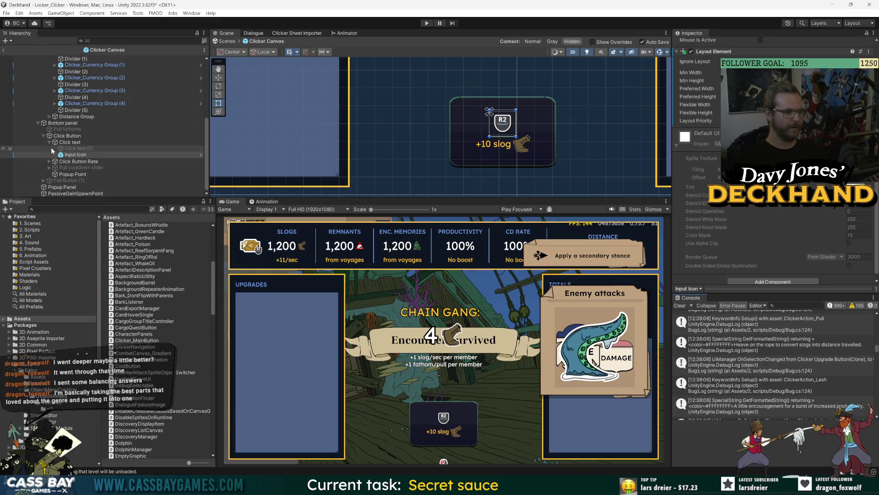
Step: Collapse Click Button and Bottom panel, clear the Console, and enter Play mode
left_click(44, 135)
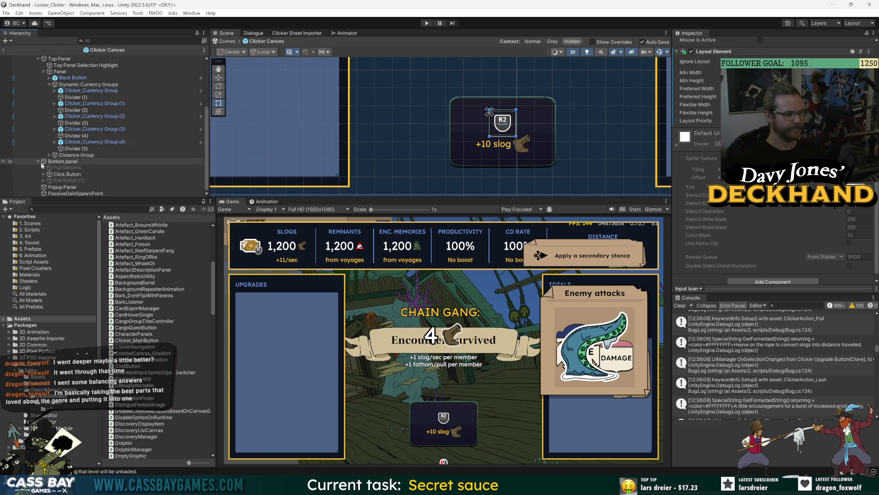
left_click(38, 161)
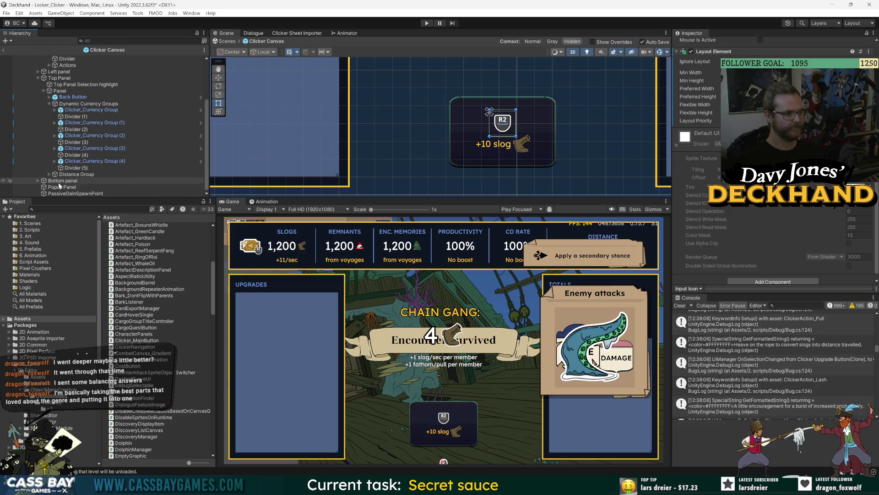
left_click(680, 306)
scroll(35, 86, "up", 5)
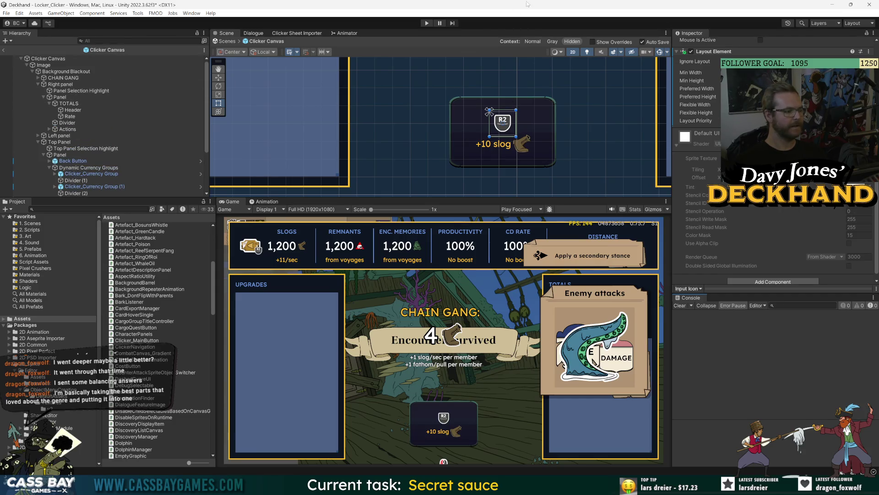
key("ctrl+p")
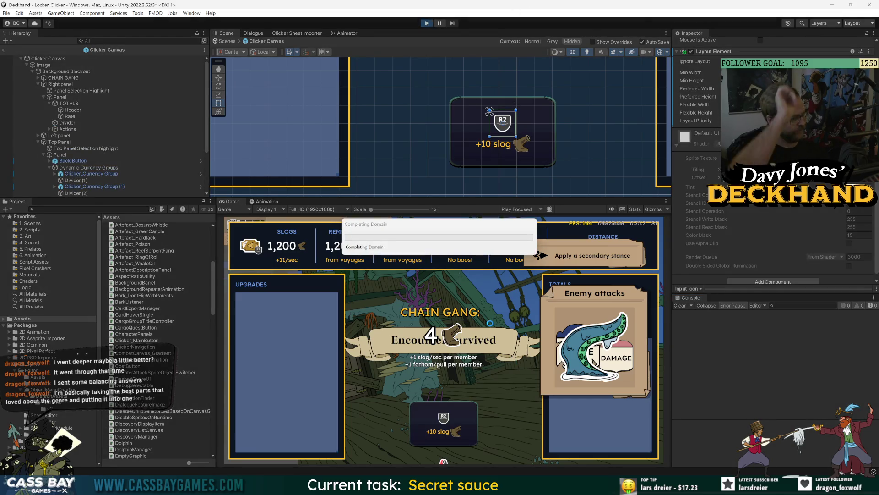
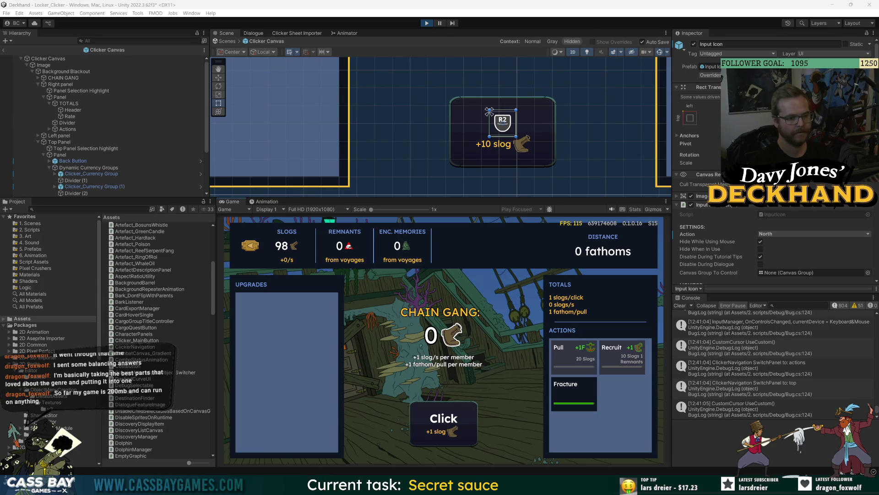
Step: Stop the game and select the Click Button's Input Icon in the Hierarchy
left_click(427, 23)
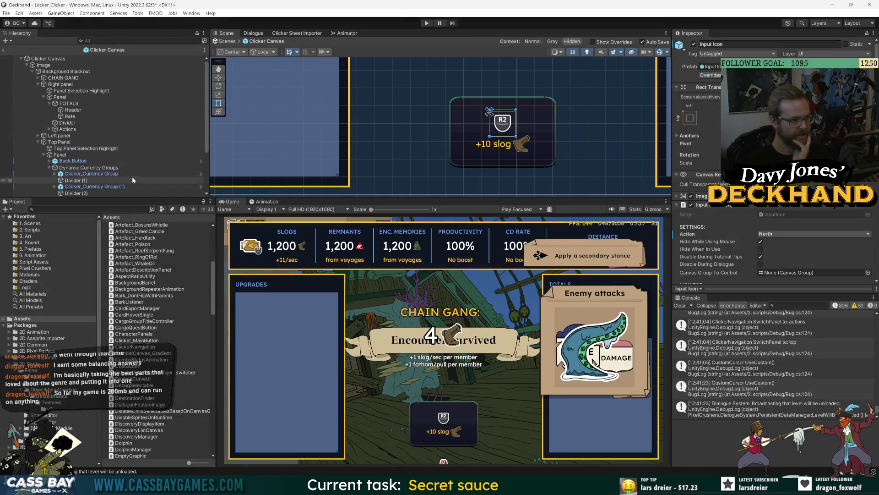
scroll(130, 177, "down", 5)
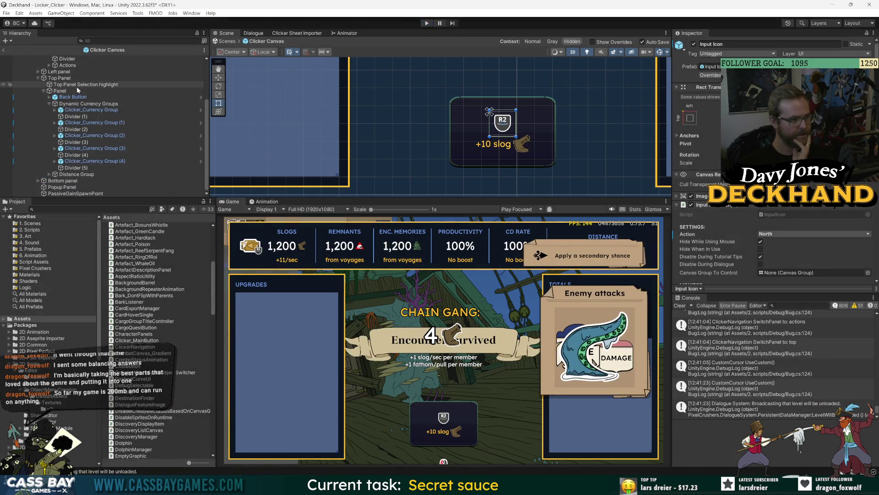
left_click(38, 181)
scroll(65, 175, "down", 3)
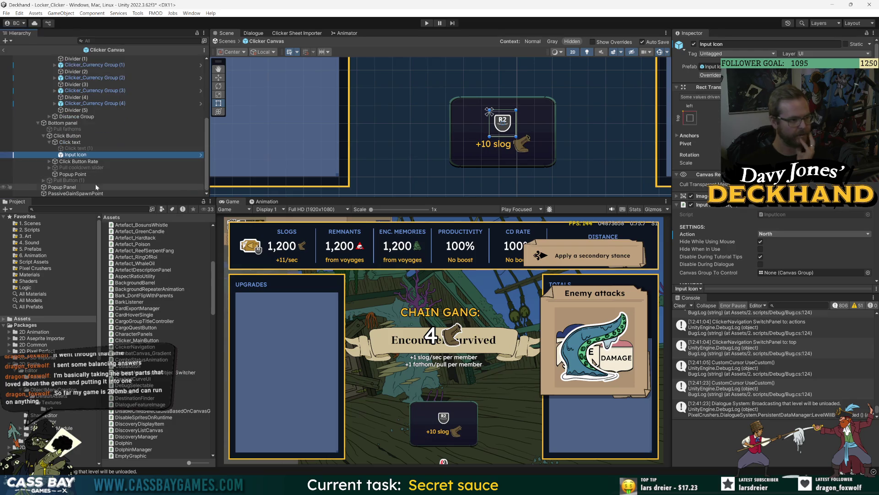
left_click(91, 161)
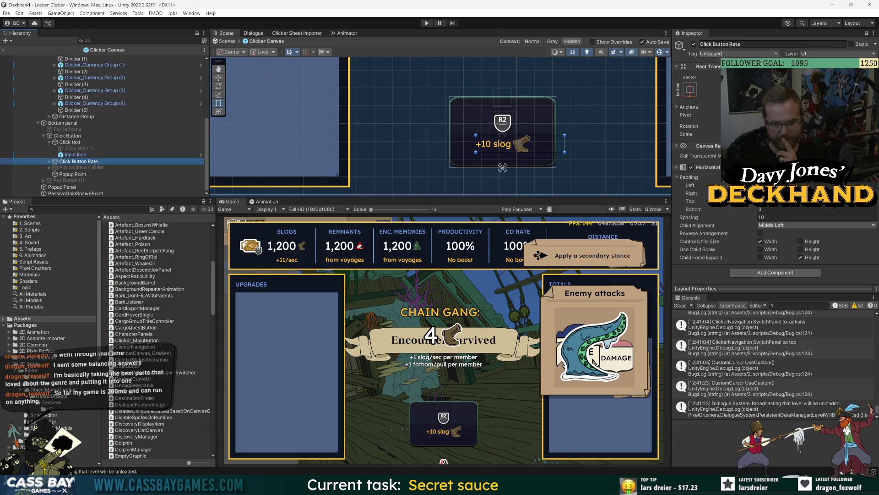
left_click(76, 155)
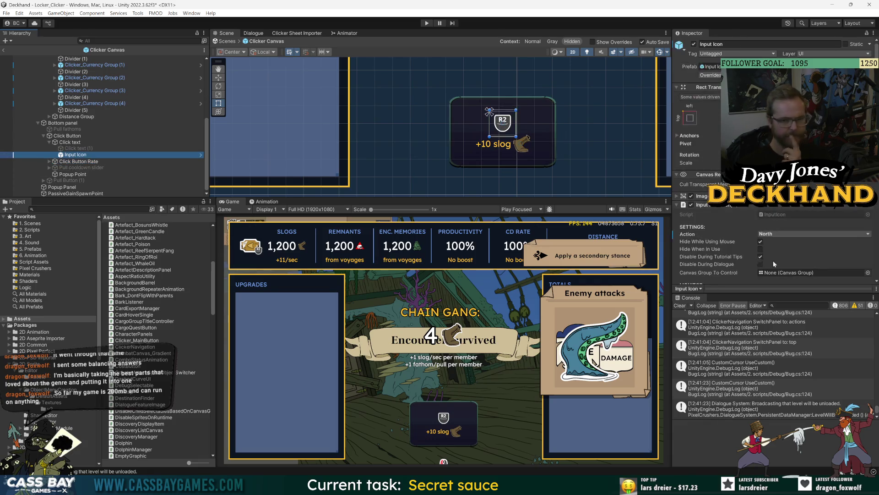
Step: Set the Input Icon's Action to West, toggle Disable During Tutorial Tips, and start Play mode
left_click(787, 234)
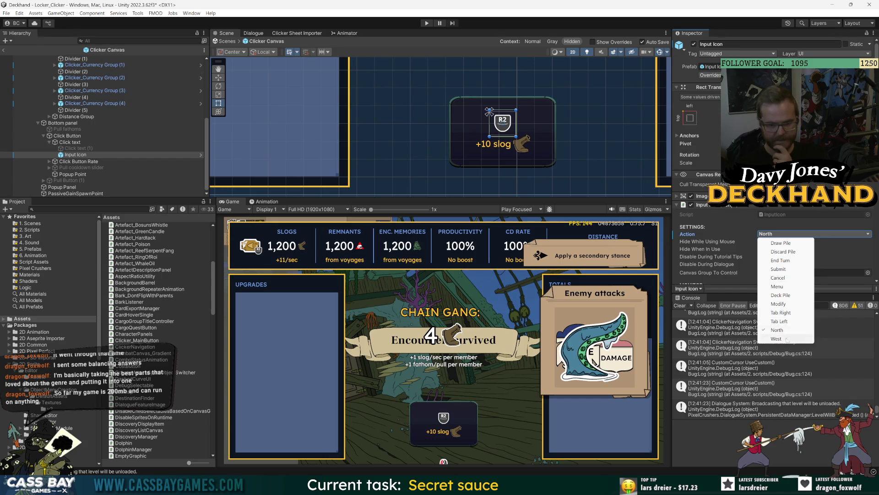
left_click(787, 339)
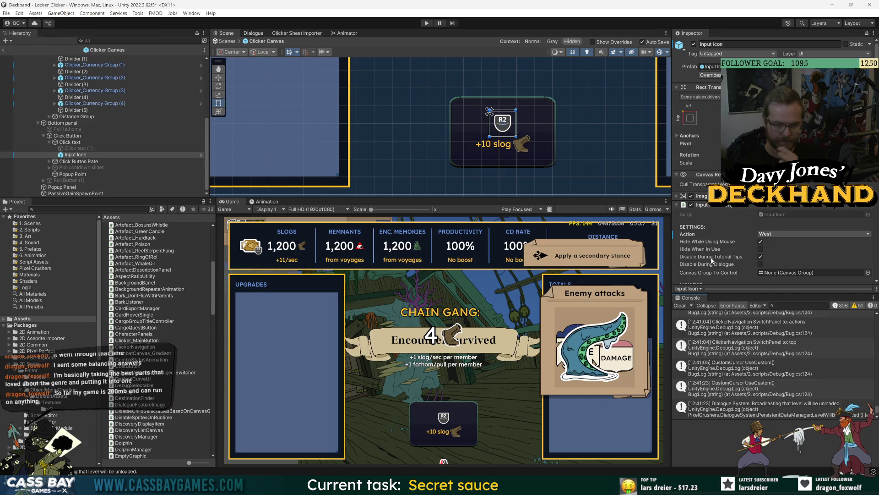
left_click(761, 257)
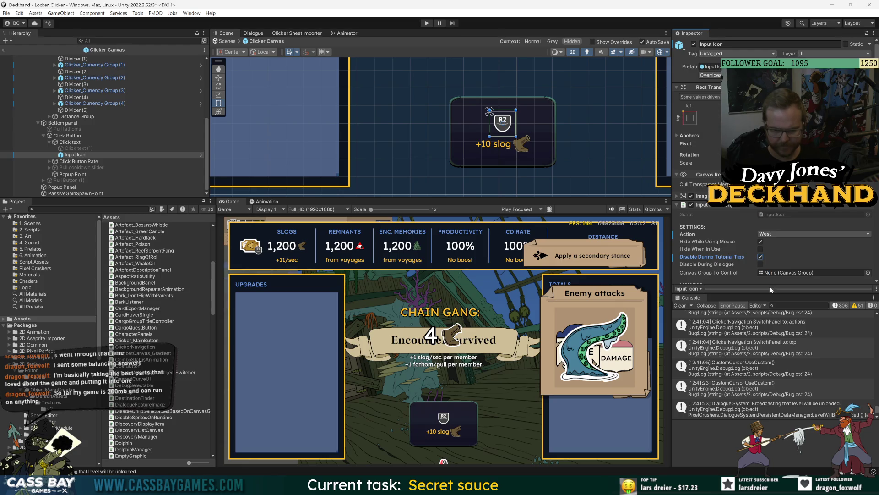
scroll(712, 259, "down", 2)
scroll(702, 224, "down", 2)
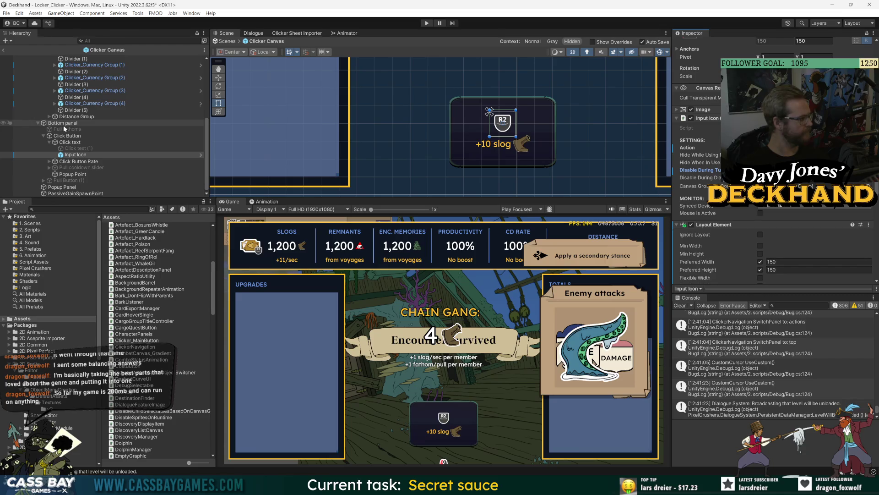
left_click(427, 23)
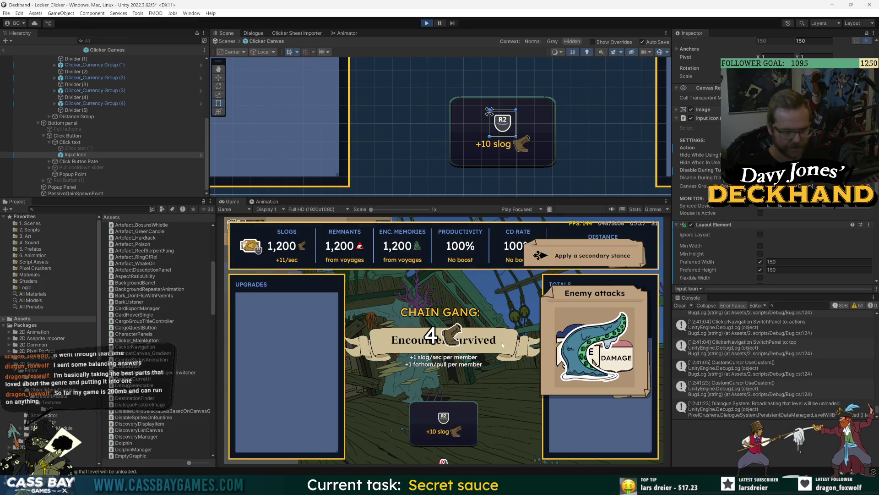
Step: Earn slogs with the main click action using the Q key seven times
key("q")
key("q")
key("q")
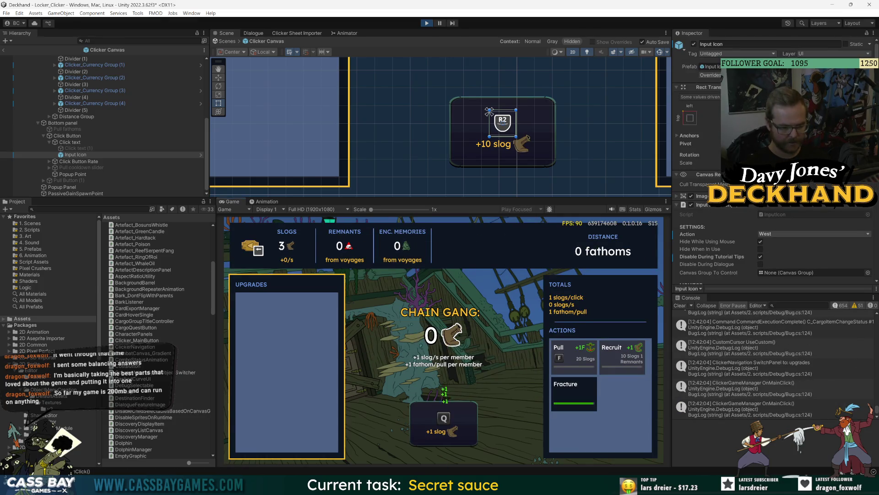
key("q")
key("q")
key("q")
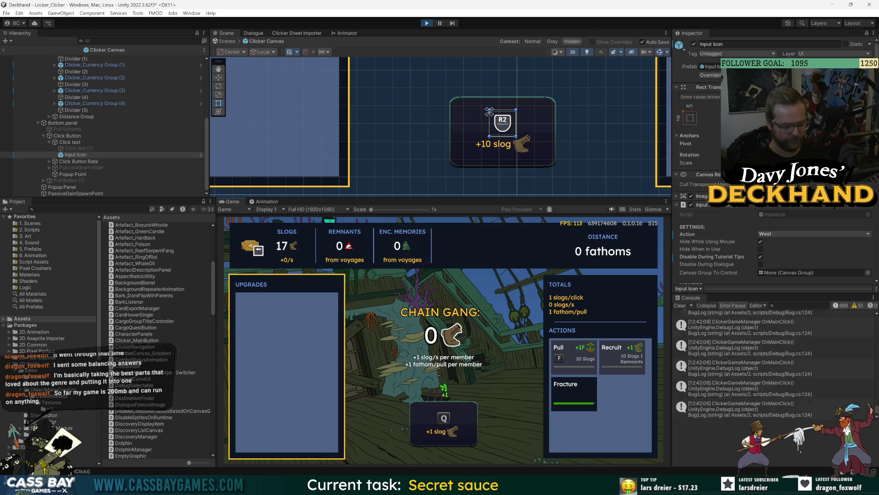
key("q")
key("q")
key("q")
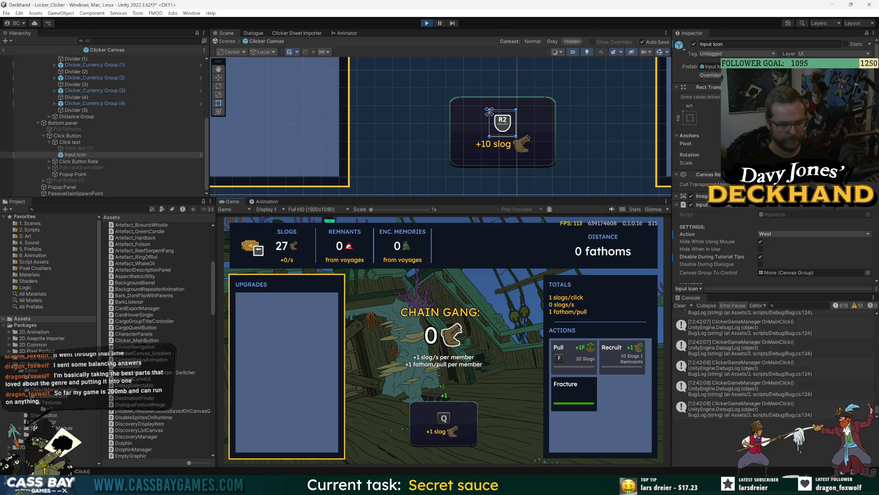
key("q")
key("q")
key("q")
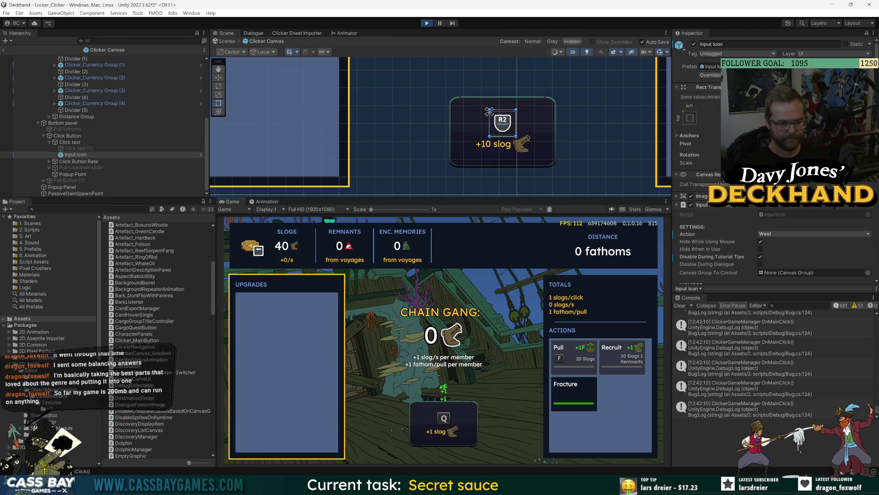
key("q")
key("q")
key("q")
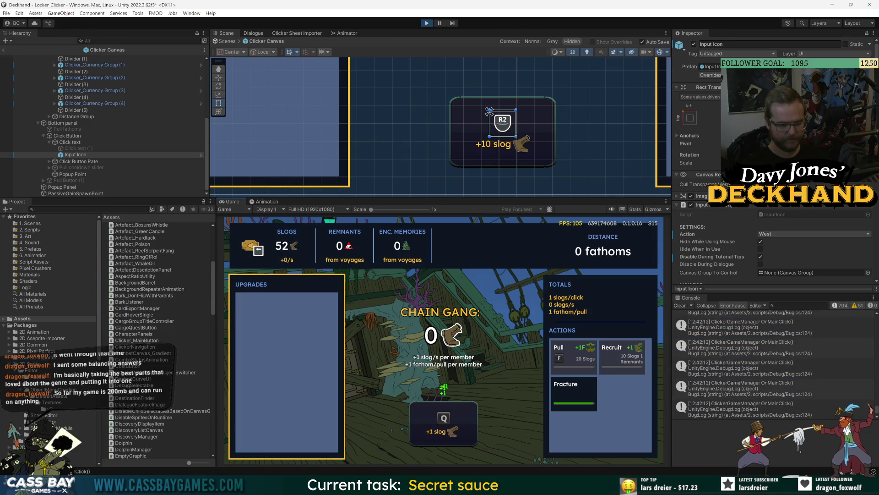
key("q")
key("q")
key("q")
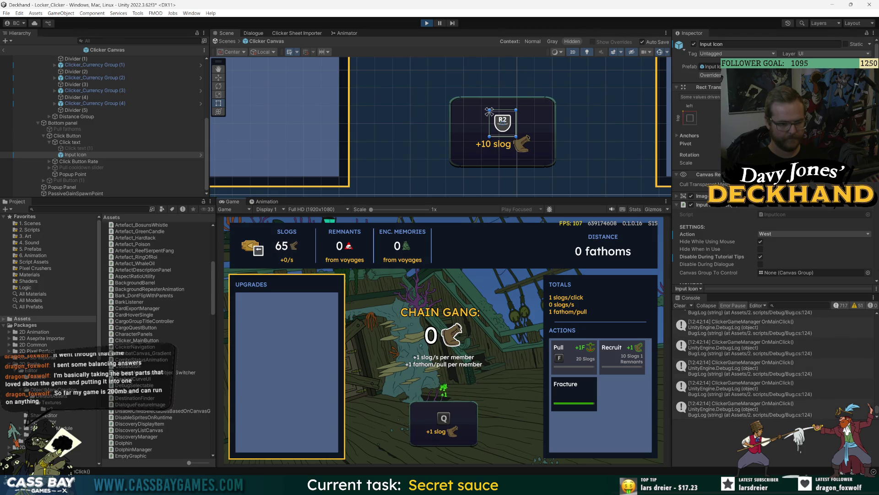
key("q")
key("q")
key("q")
key("q")
key("q")
key("q")
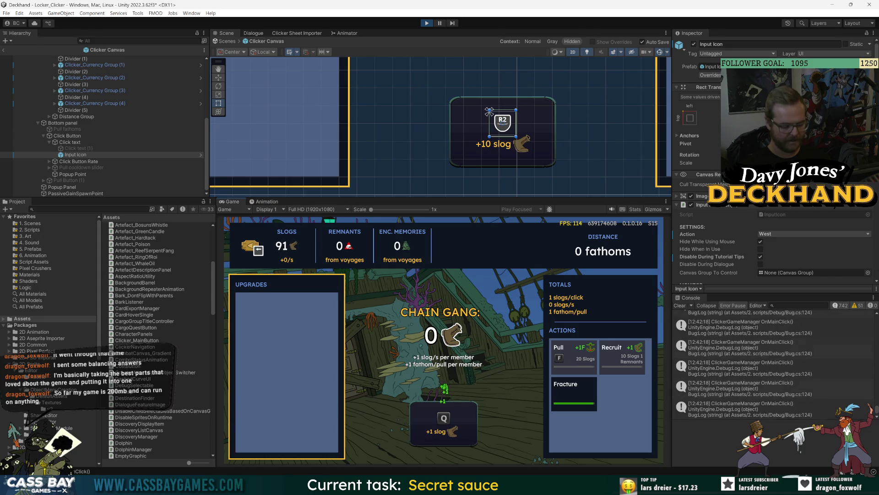
Step: Move focus between the Upgrades, Totals and stats panels, then back to the Pull action
key("Right")
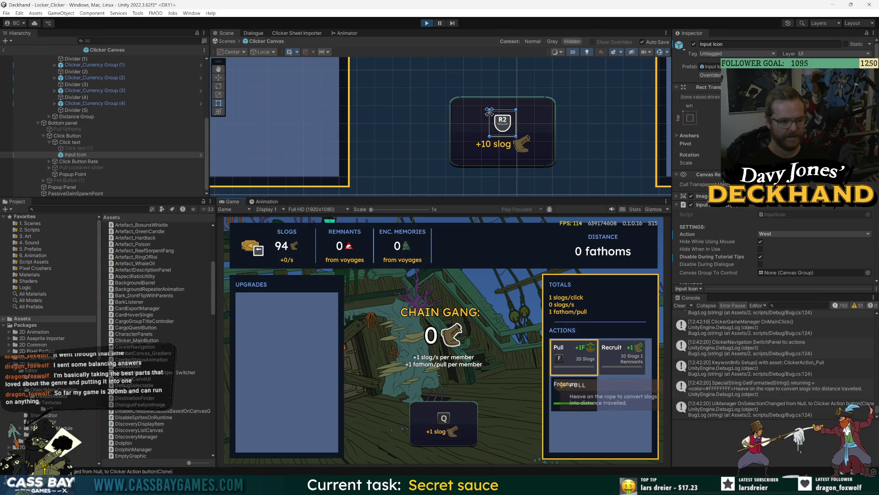
key("Left")
key("Right")
key("Left")
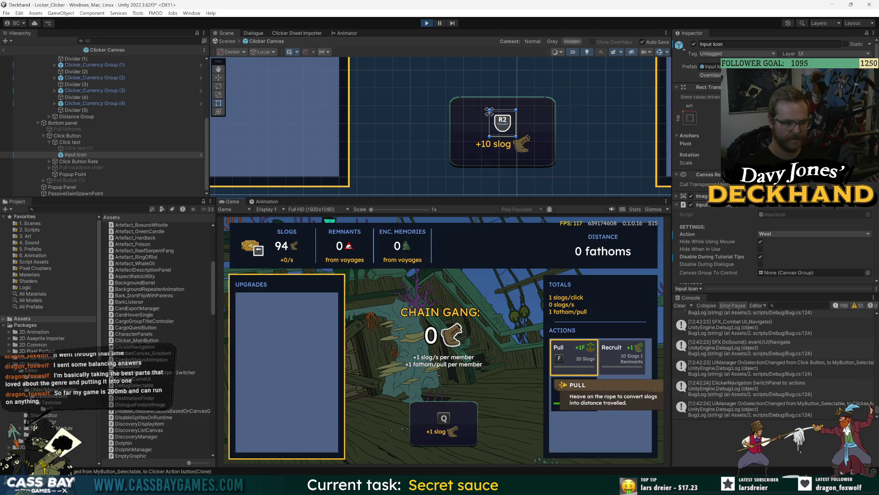
key("Right")
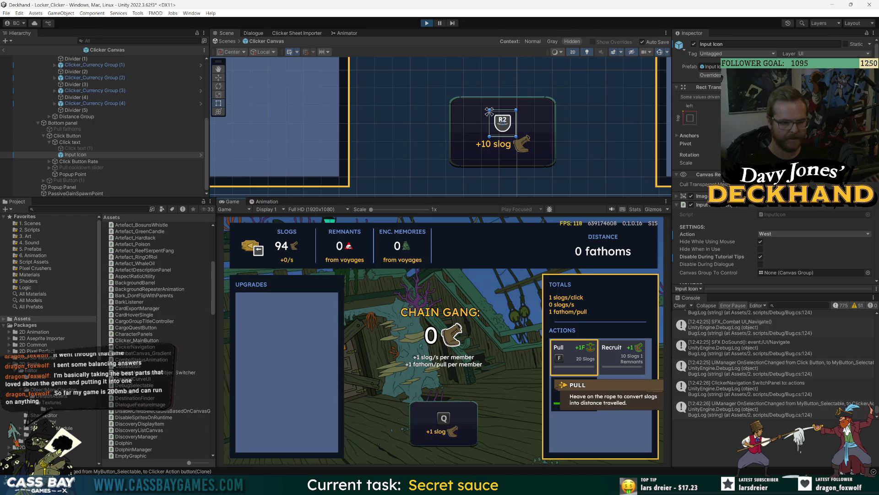
key("Up")
key("Down")
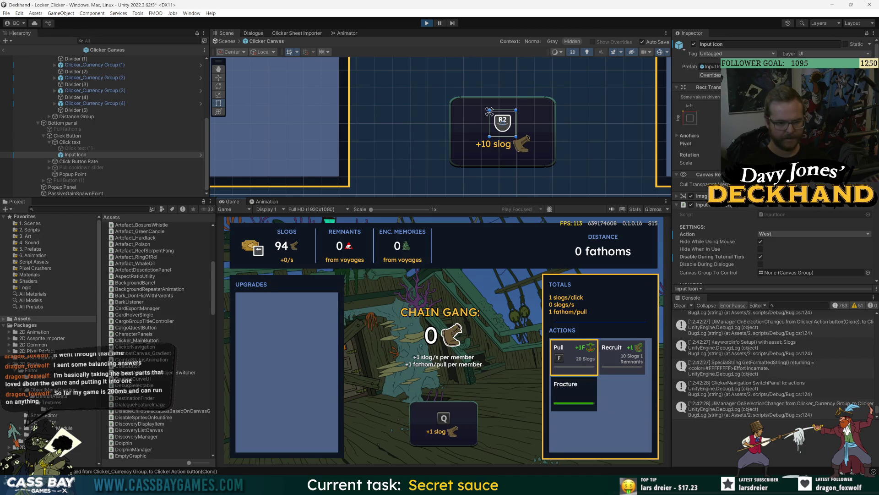
key("Up")
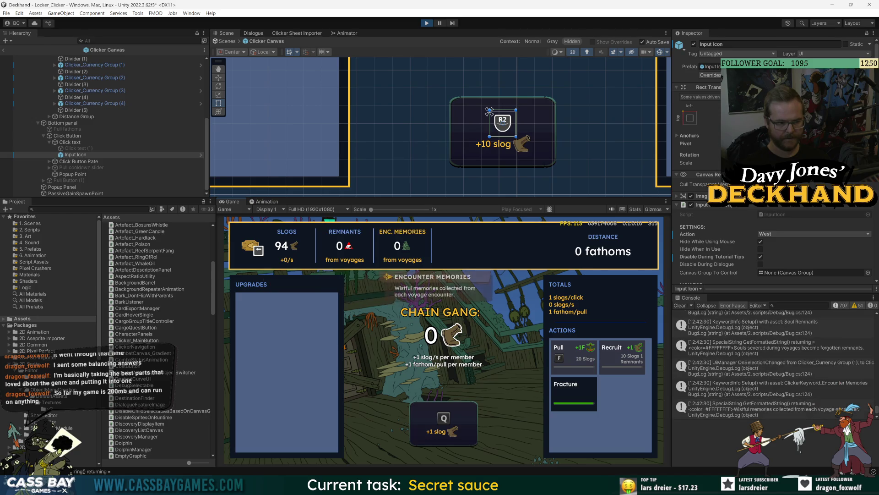
key("Down")
key("Return")
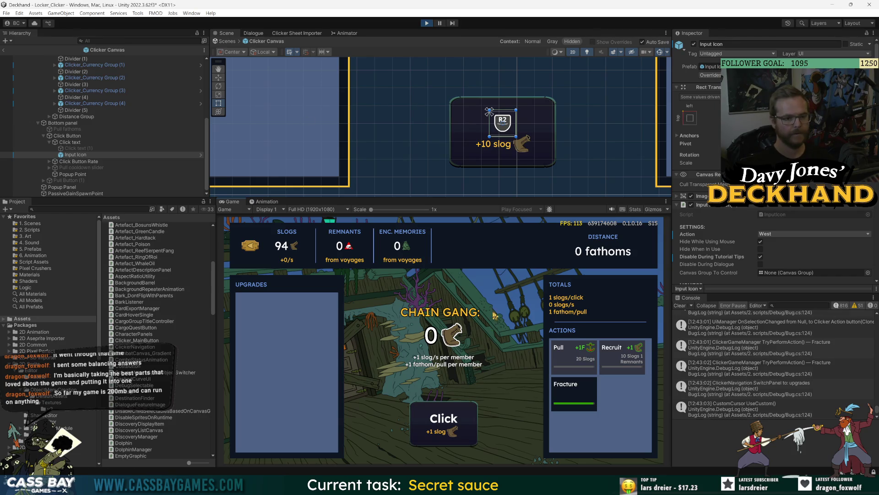
Step: Stop the game and sync actions and upgrades in the Clicker Sheet Importer
left_click(428, 23)
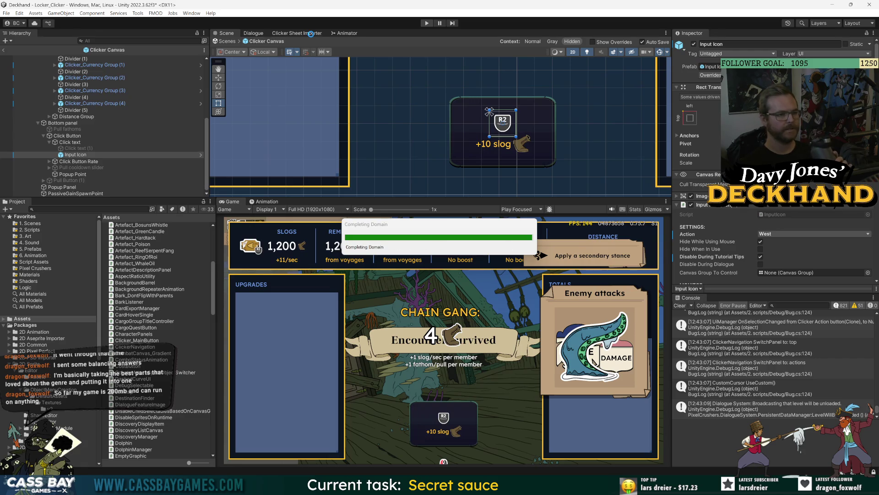
left_click(311, 34)
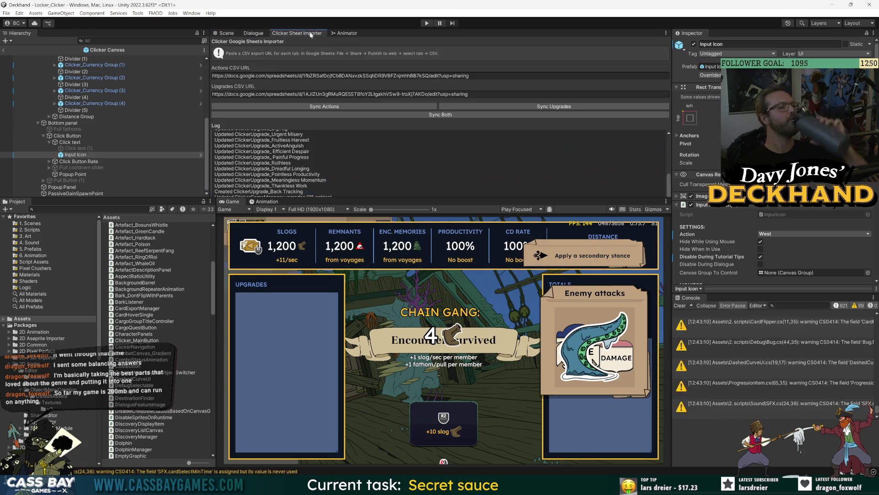
left_click(465, 115)
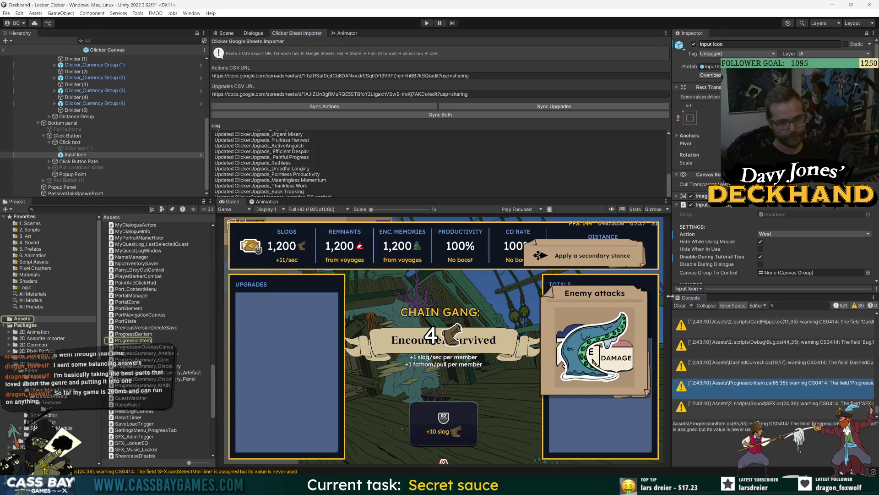
Step: Play-test the Fracture action, then stop and run Sync Both again
left_click(425, 23)
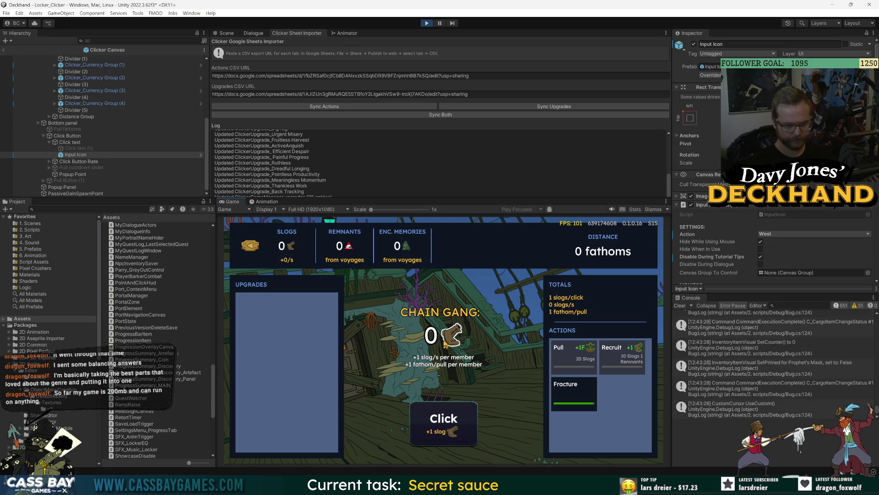
left_click(578, 404)
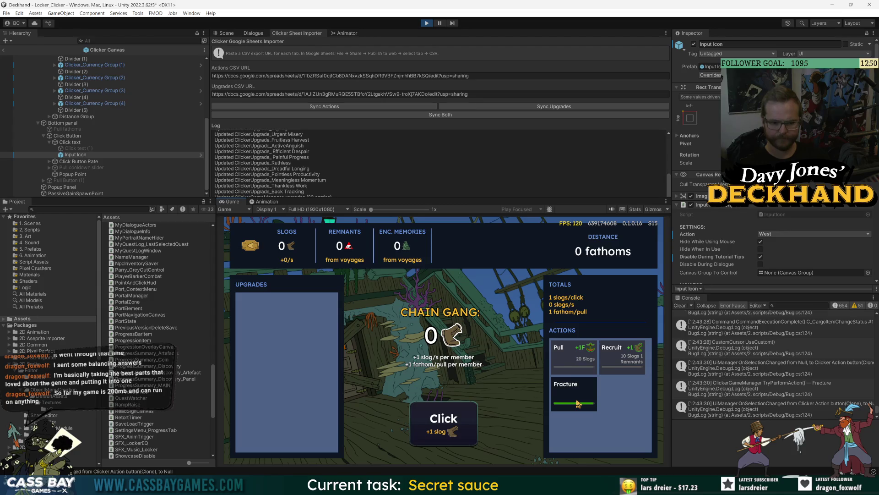
key("ctrl+p")
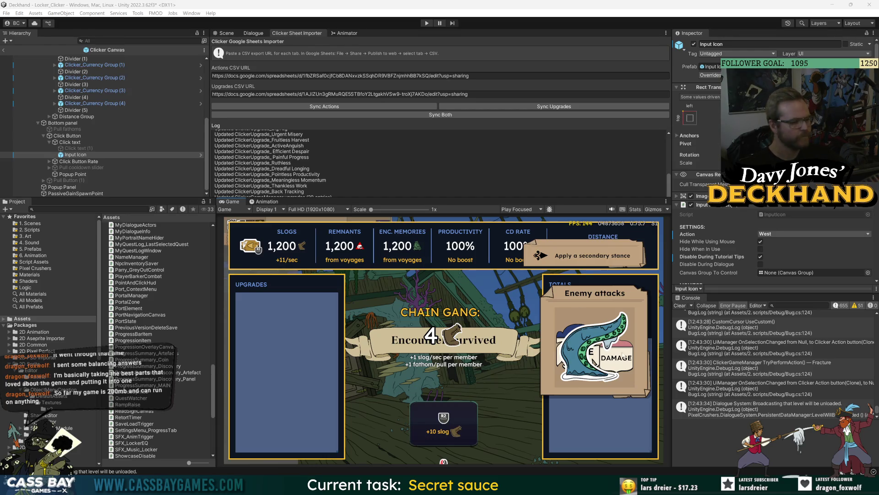
left_click(435, 116)
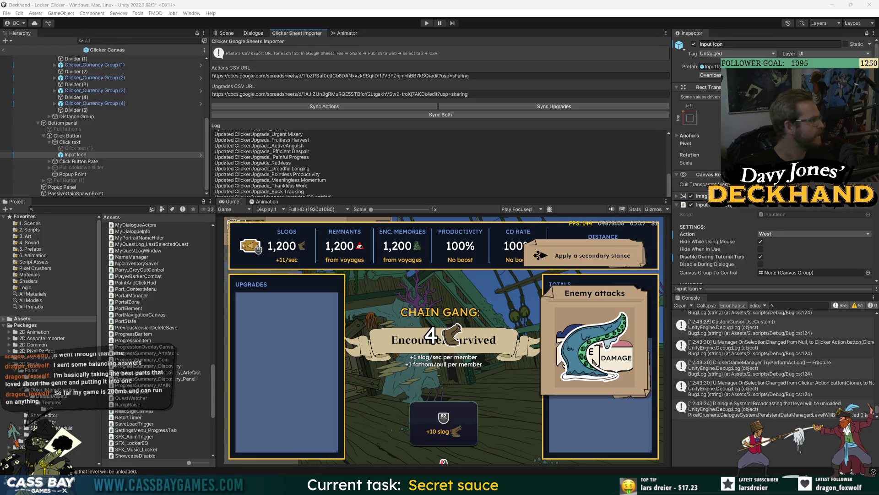
key("alt+Tab")
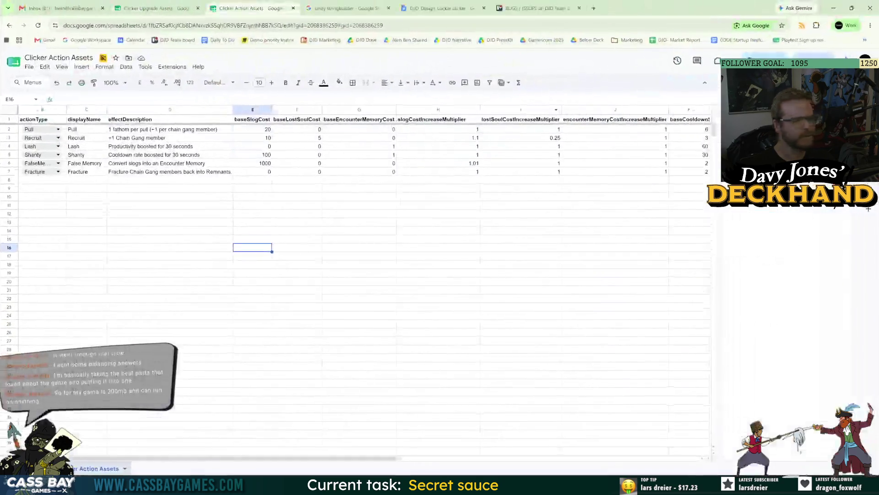
left_click(13, 172)
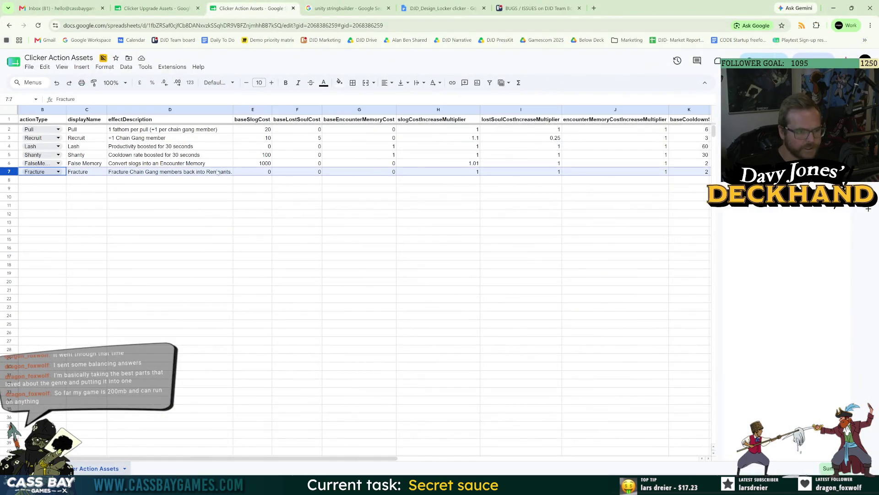
key("Right")
key("Right")
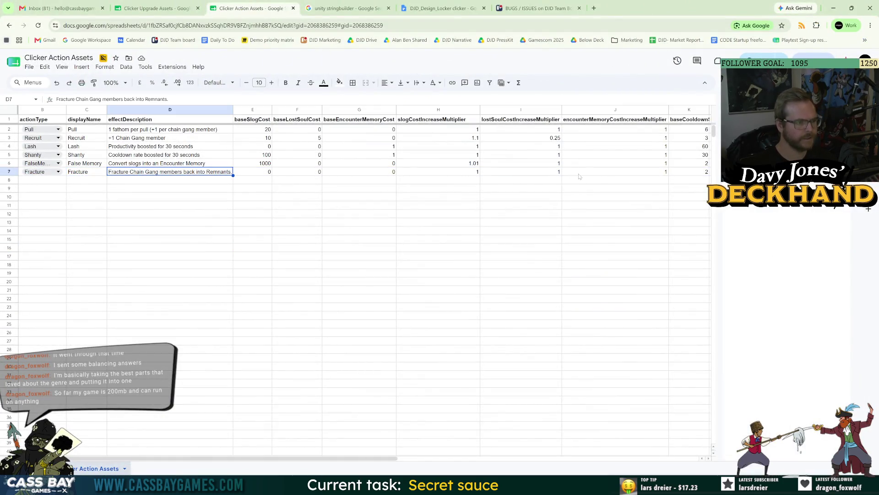
key("Right")
key("Right")
key("Right")
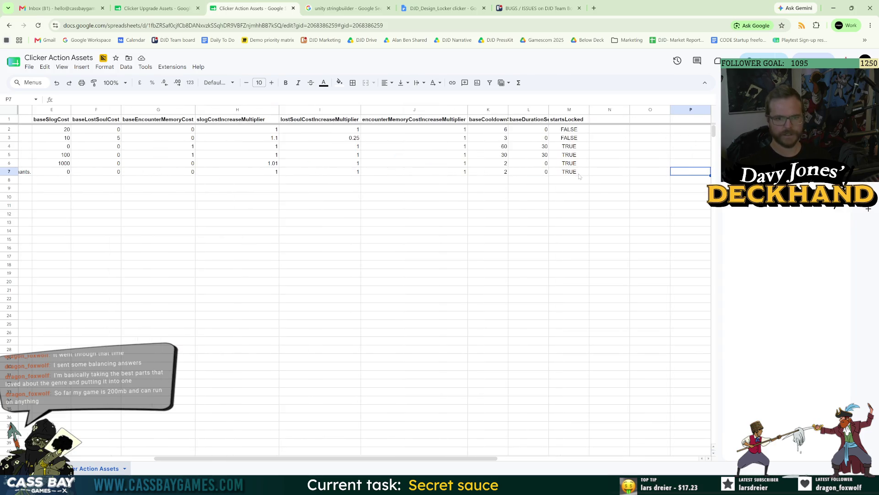
key("Left")
key("Left")
key("Left")
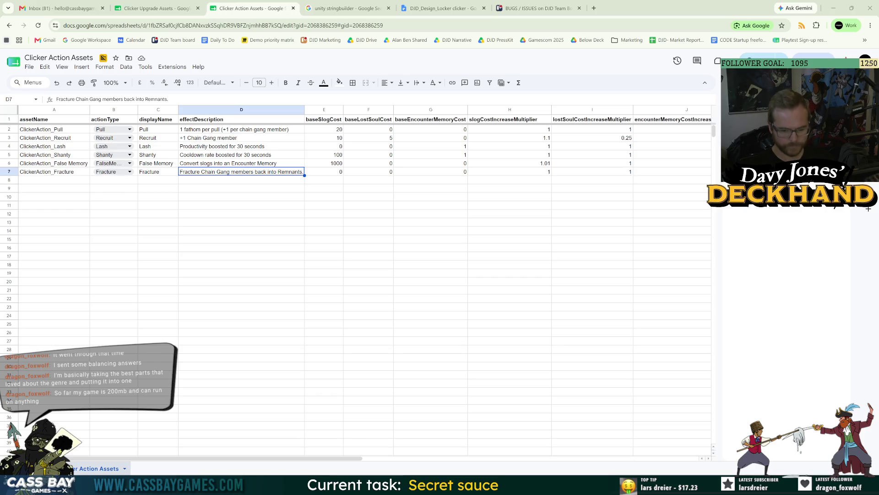
key("alt+Tab")
left_click(69, 208)
Step: Find ClickerAction_Fracture and locate the Lash tooltip keyword asset
type("fract")
left_click(137, 225)
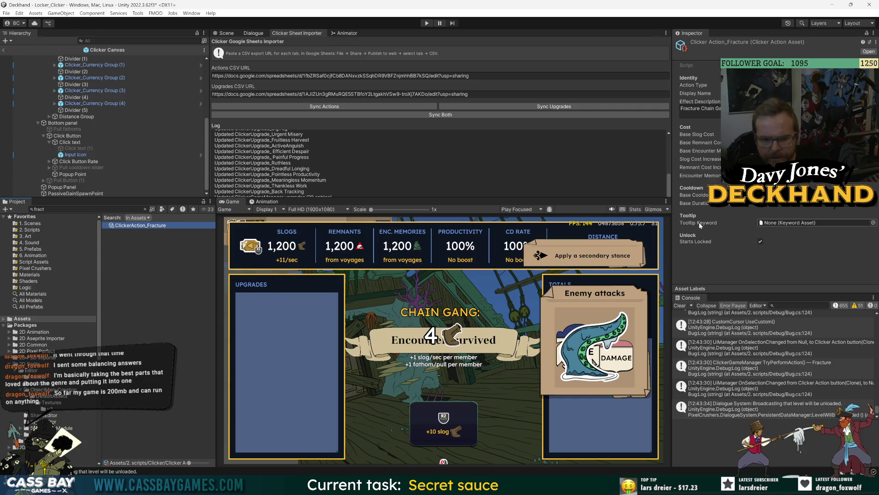
left_click(874, 223)
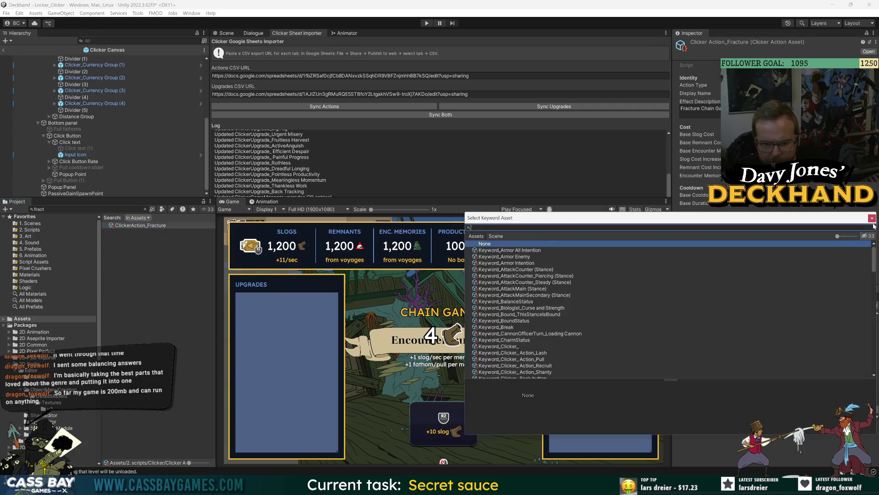
left_click(524, 354)
double_click(524, 353)
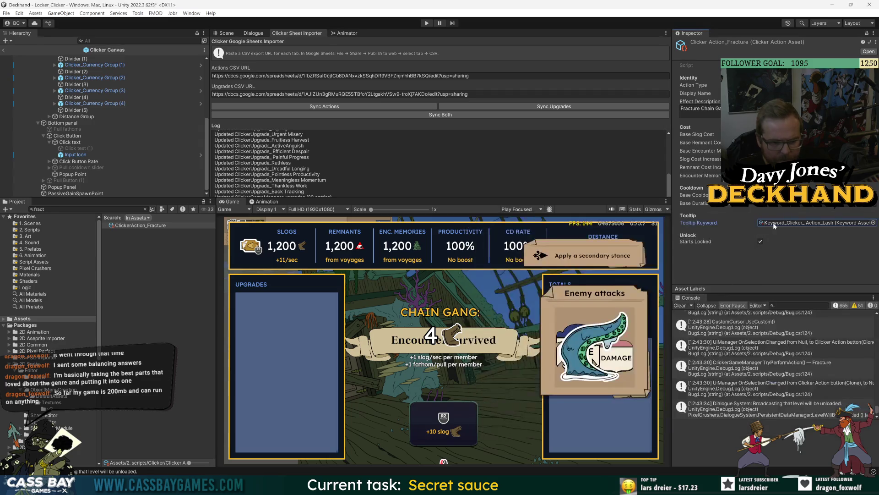
Step: Duplicate Keyword_Clicker_Action_Lash and rename the copy to Keyword_Clicker_Action_Fracture
left_click(773, 223)
left_click(176, 233)
key("ctrl+d")
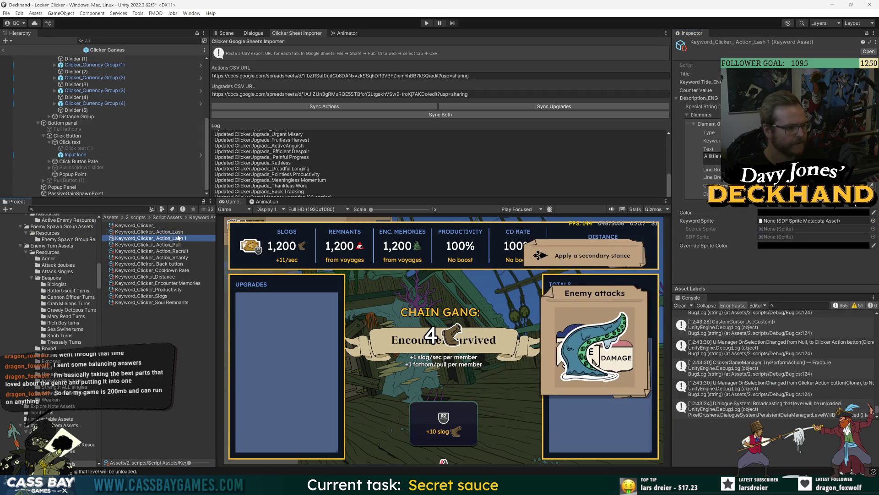
key("F2")
key("Right")
key("BackSpace")
key("BackSpace")
key("BackSpace")
key("BackSpace")
key("BackSpace")
type("Fracture")
key("Return")
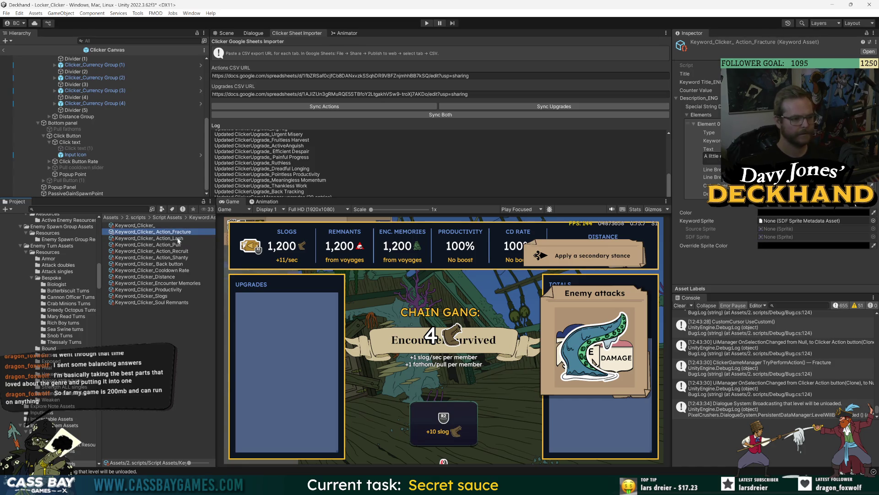
Step: Assign the new Fracture keyword as ClickerAction_Fracture's Tooltip Keyword
key("ctrl+f")
type("fract")
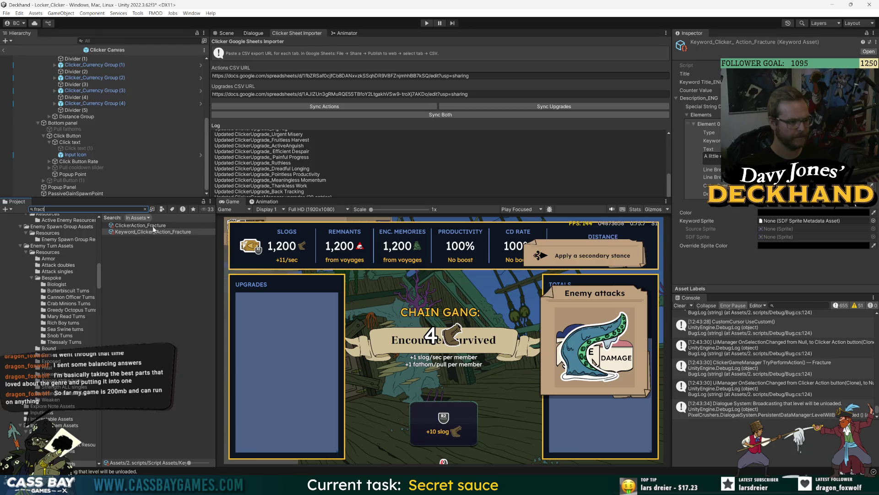
left_click(140, 225)
left_click(875, 223)
double_click(549, 302)
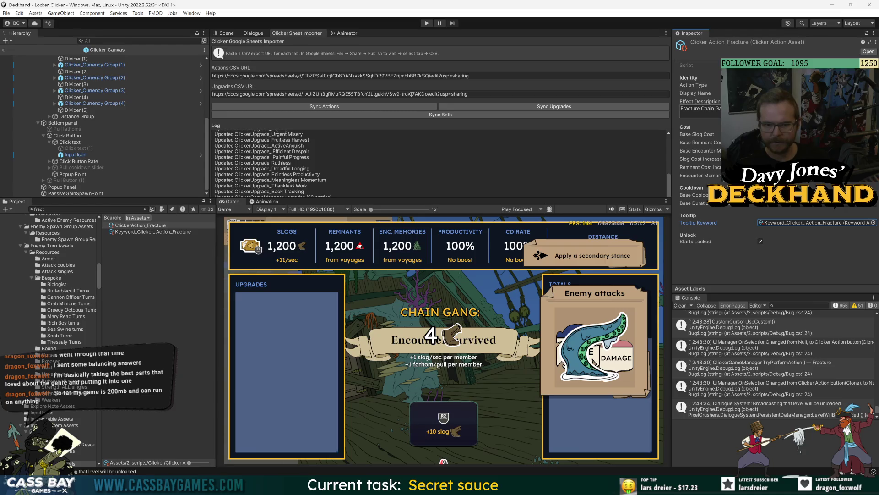
Step: Clear the console log and re-import actions and upgrades with Sync Both
left_click(693, 85)
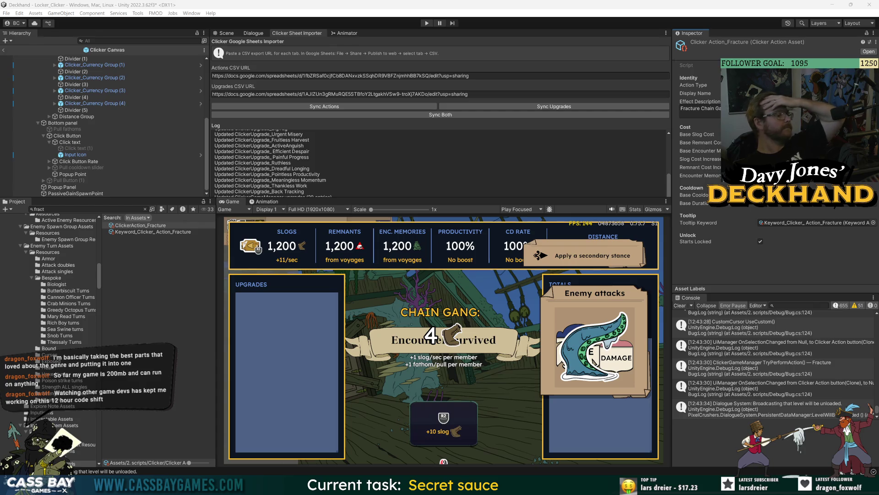
left_click(679, 306)
left_click(422, 115)
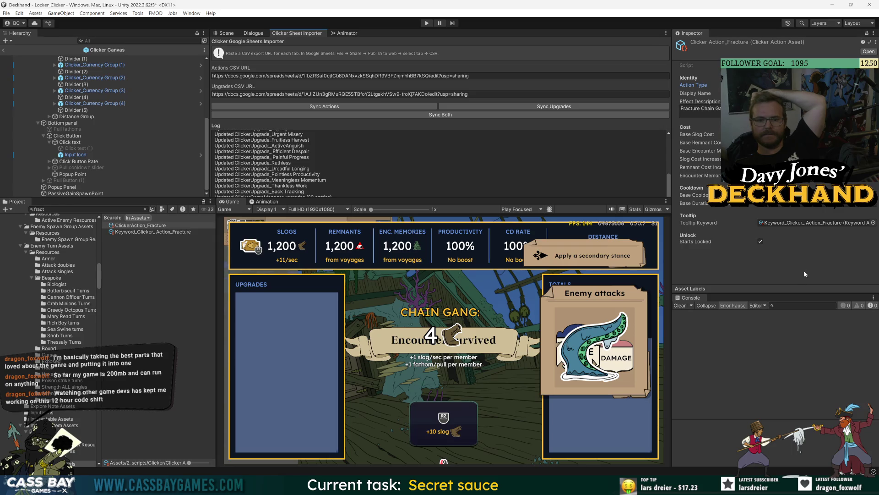
Step: Open the Fracture keyword asset and dismiss the game overlay
double_click(815, 223)
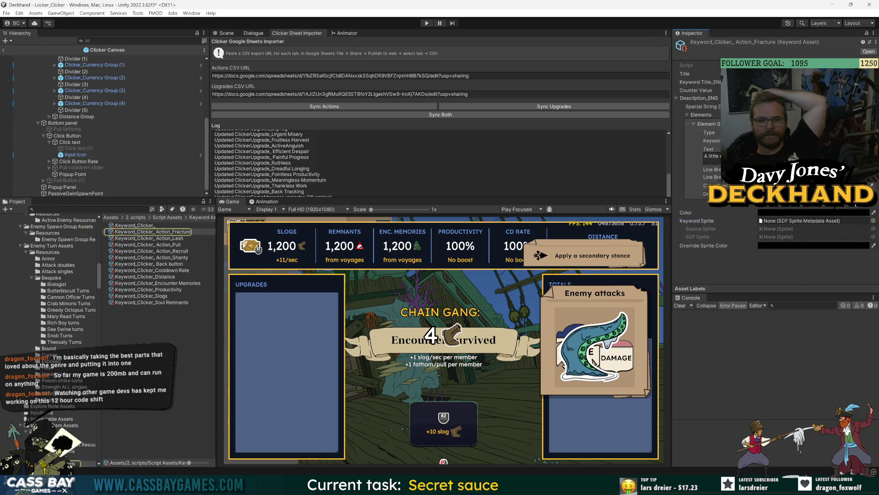
left_click(787, 73)
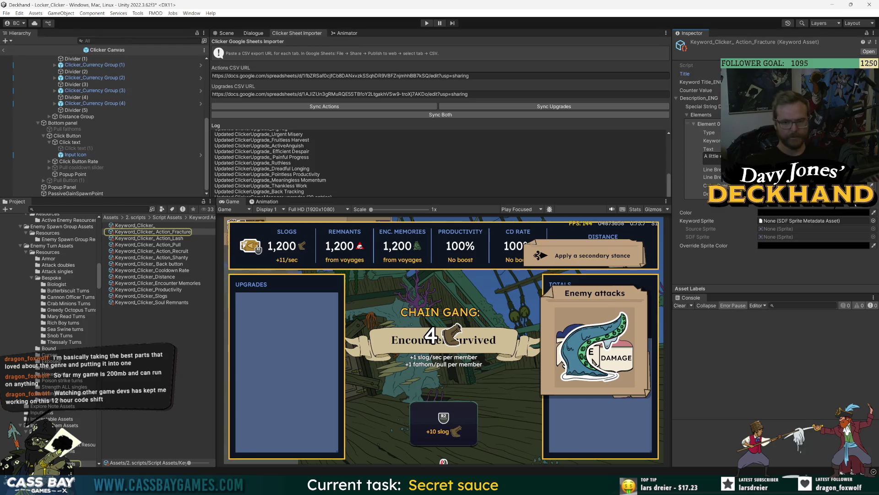
key("shift+Tab")
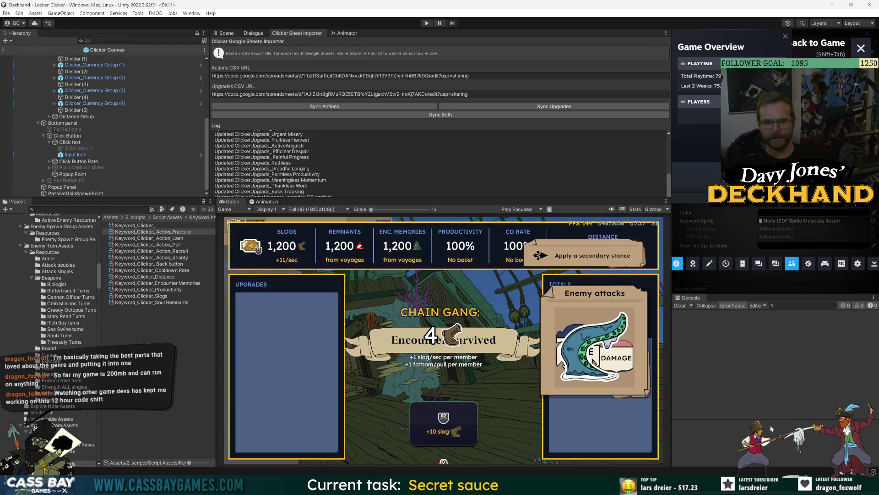
key("shift+Tab")
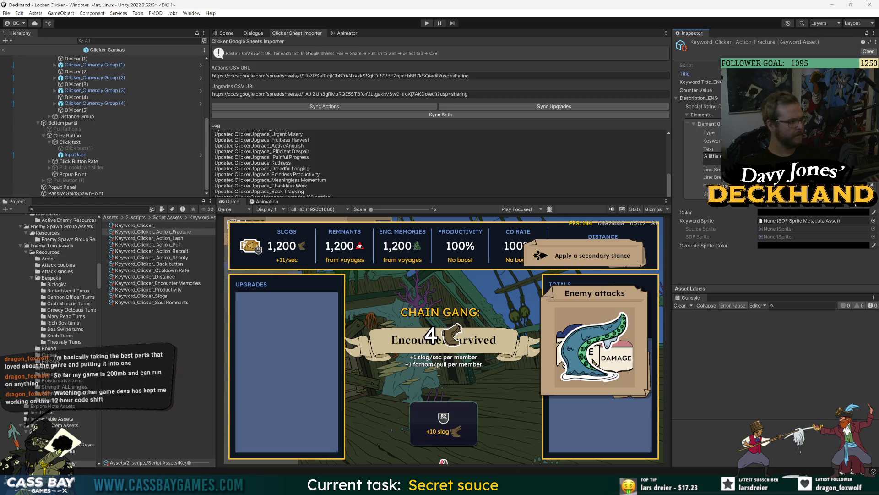
left_click(598, 485)
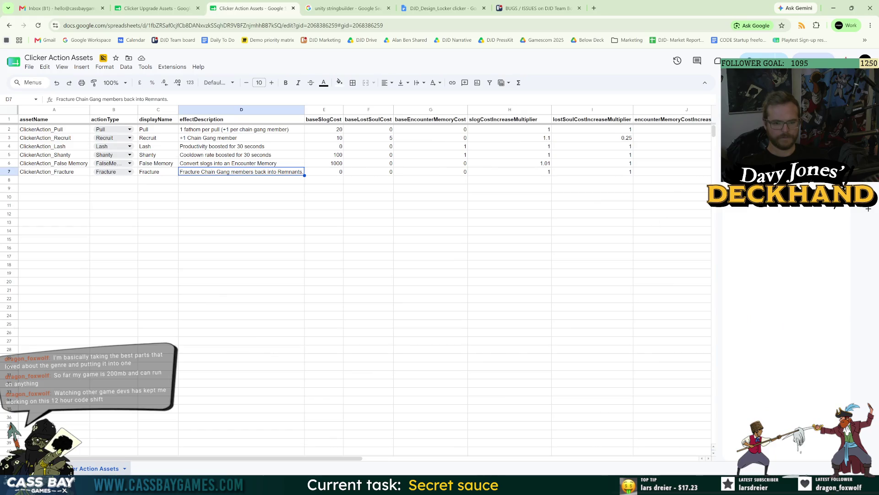
left_click(597, 485)
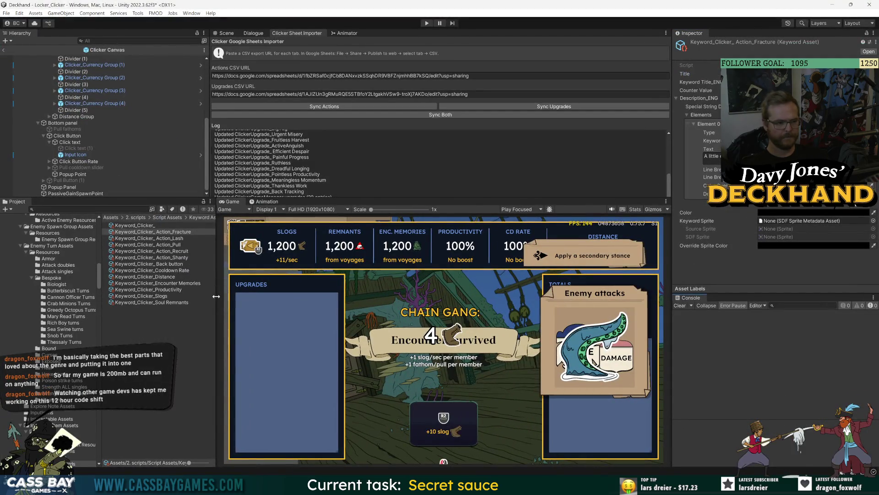
Step: Reselect Keyword_Clicker_Action_Fracture and focus its Element 0 Text description field
key("Up")
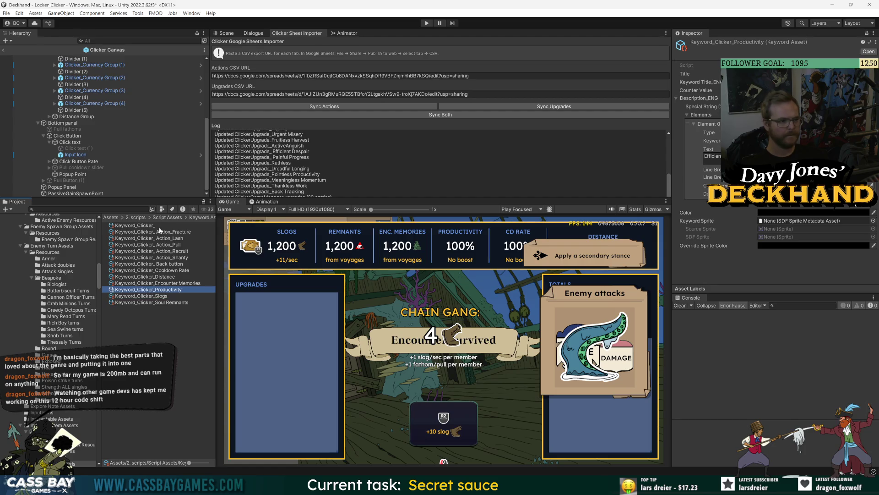
left_click(150, 232)
left_click(779, 82)
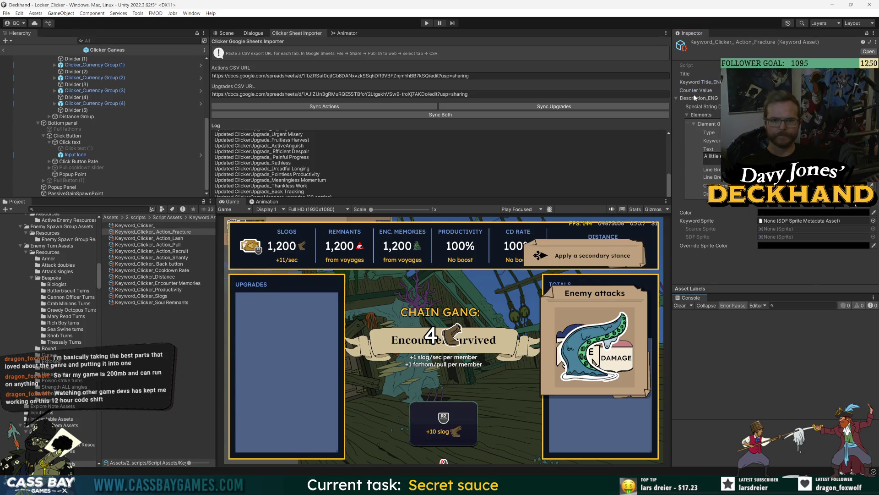
left_click(751, 157)
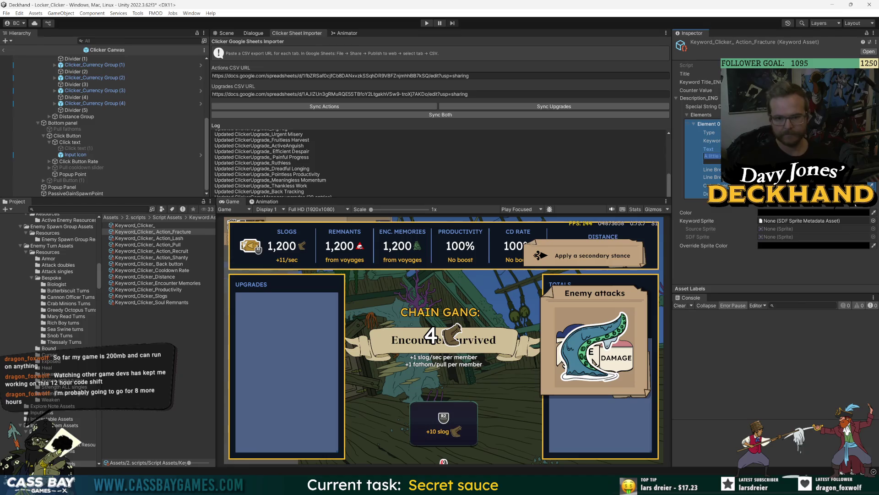
key("alt+Tab")
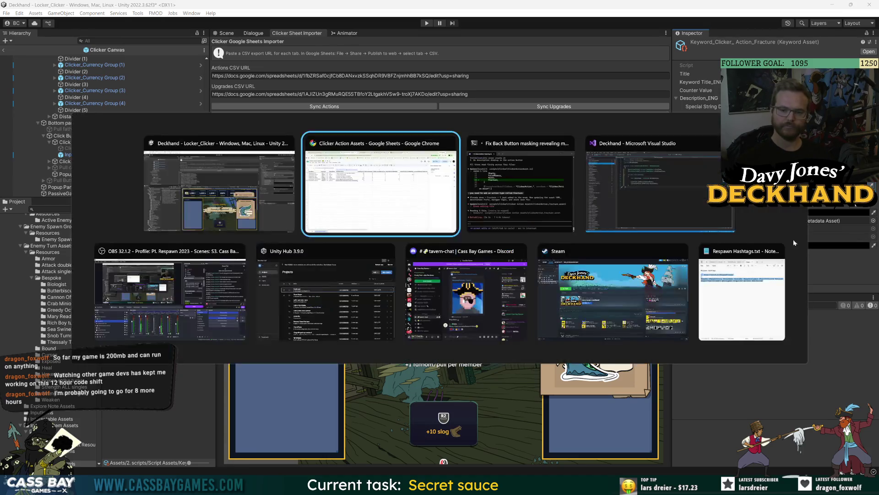
Step: Copy the Fracture description from sheet cell D7 into the keyword's Element 0 Text
key("Down")
key("Down")
key("Down")
left_click(265, 173)
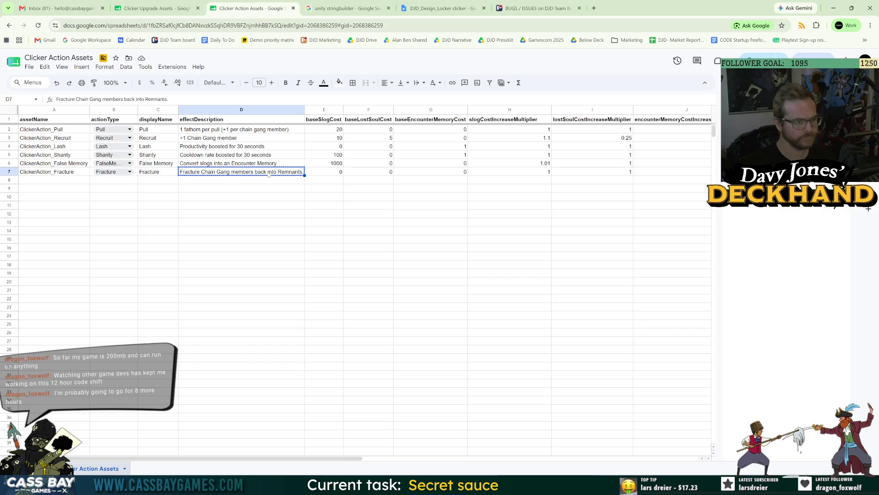
key("alt+Tab")
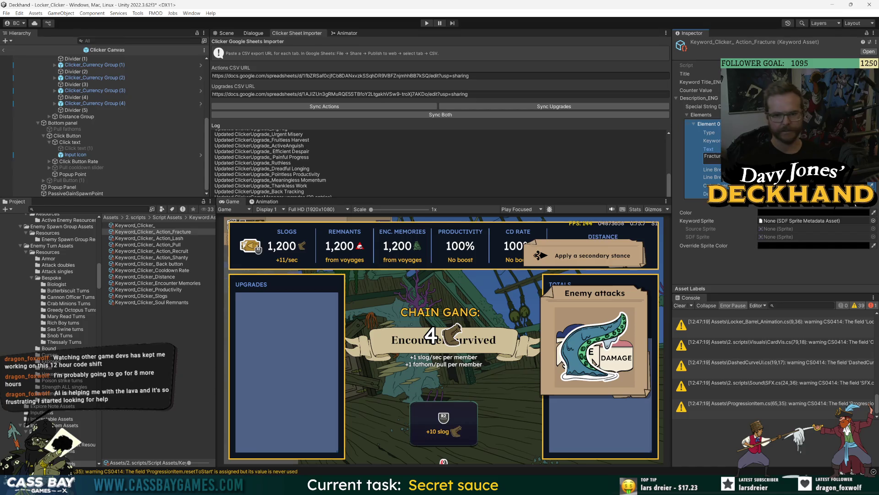
left_click(733, 313)
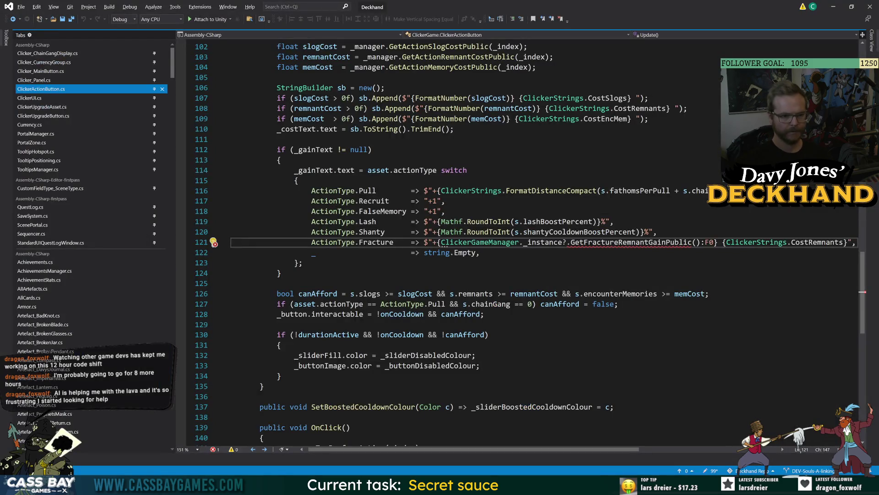
Step: Inspect the CS1061 error in ClickerActionButton.cs about the missing Fracture remnant gain method
left_click(302, 263)
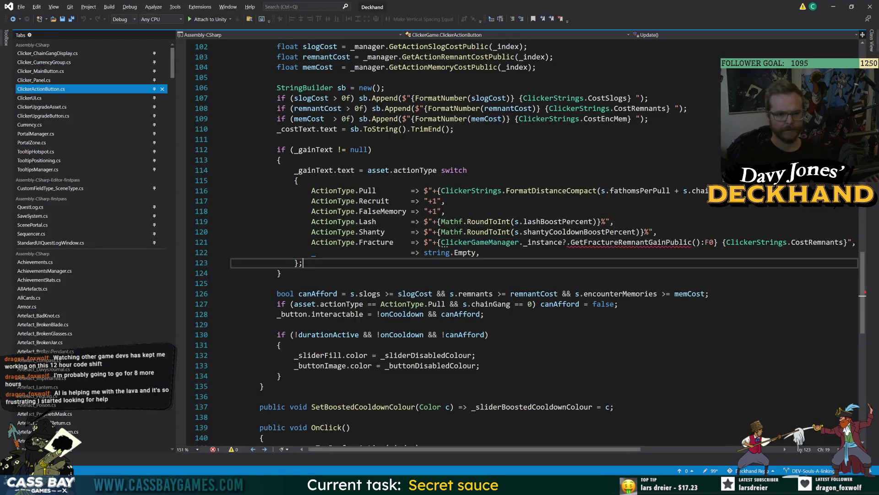
key("alt+Tab")
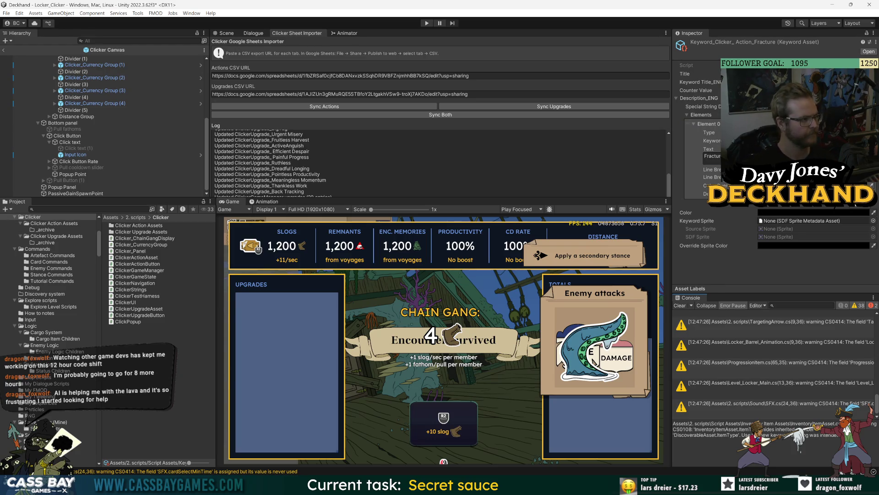
left_click(680, 305)
double_click(756, 316)
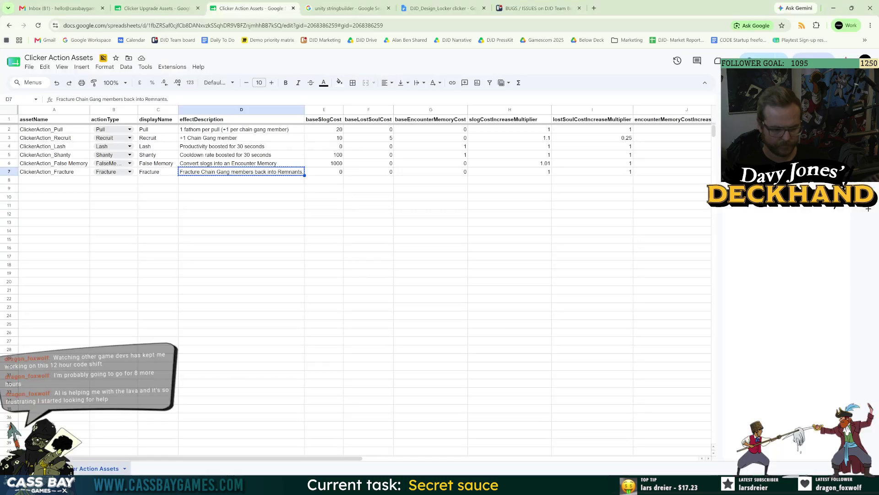
key("alt+Tab")
left_click(241, 205)
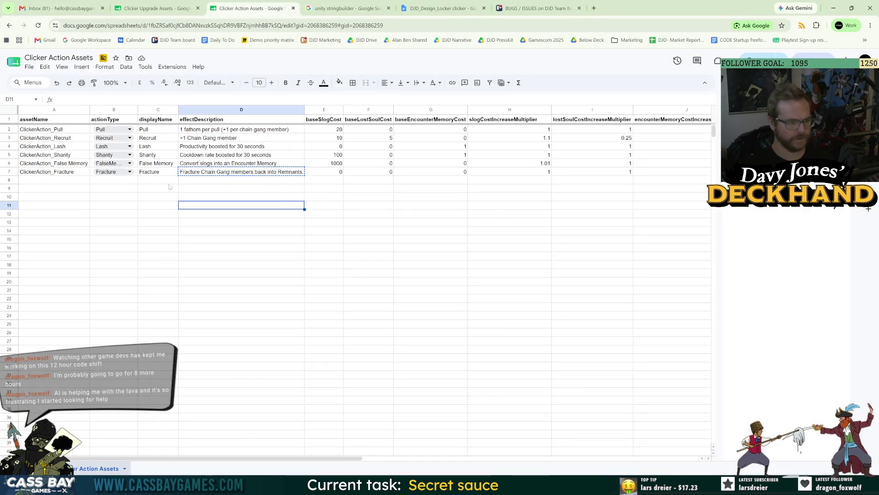
Step: Review the Fracture row 7 across the action sheet's columns
left_click(568, 172)
key("Right")
key("Right")
key("Right")
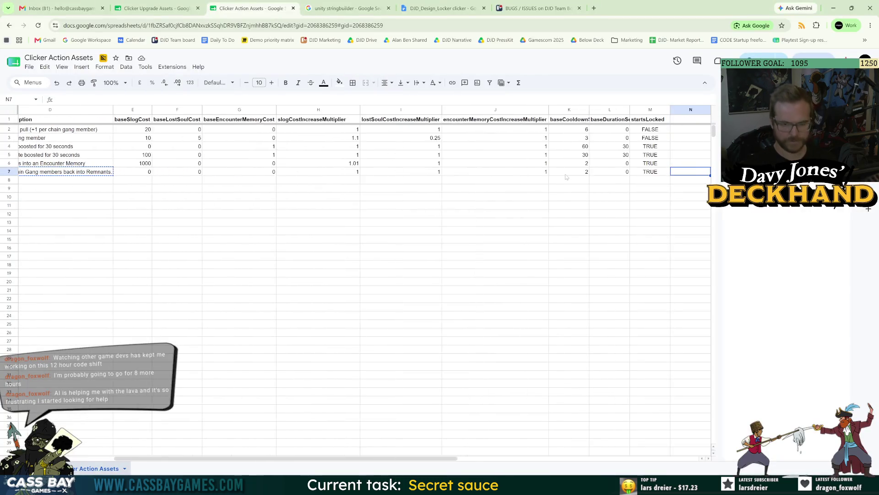
key("Left")
key("Left")
key("Left")
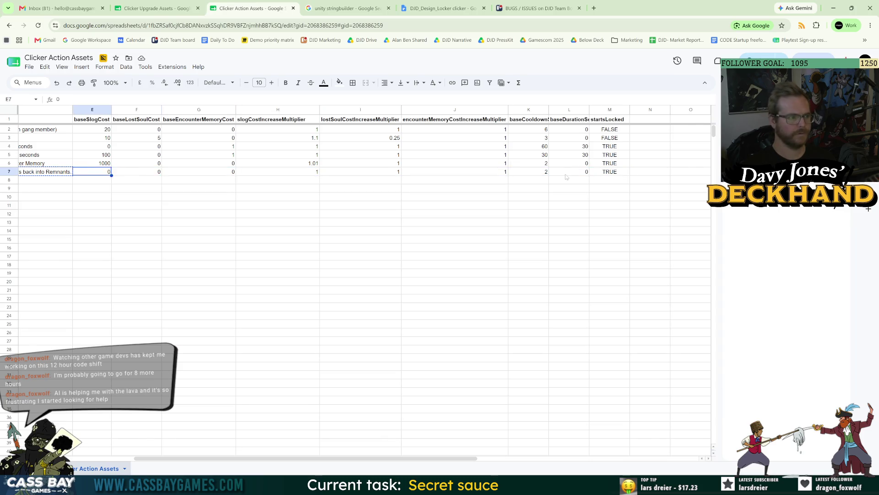
key("Left")
key("Left")
key("Left")
left_click(602, 264)
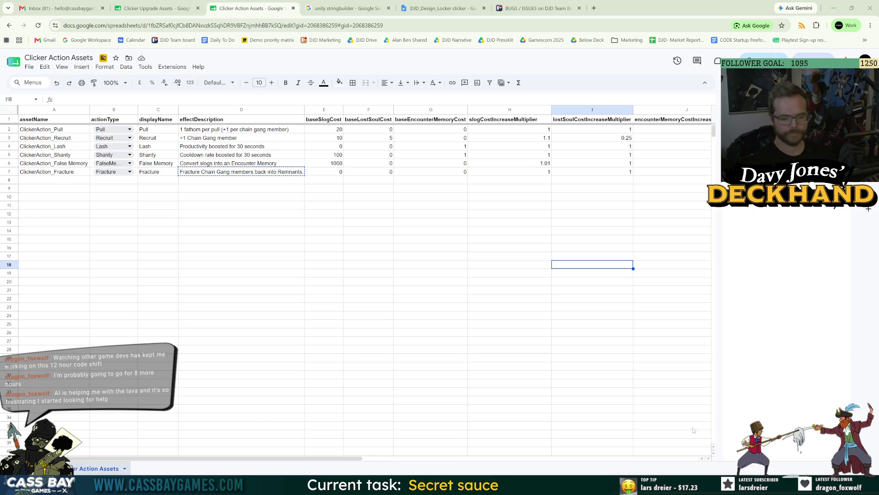
key("alt+Tab")
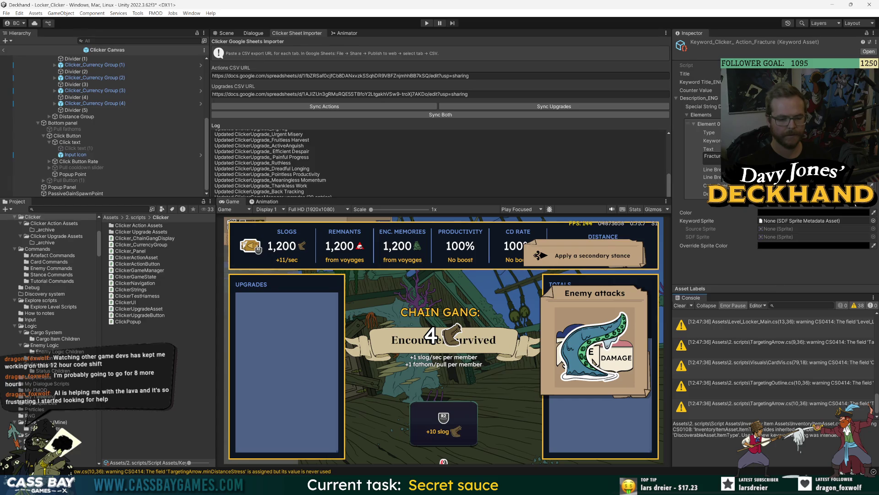
key("alt+Tab")
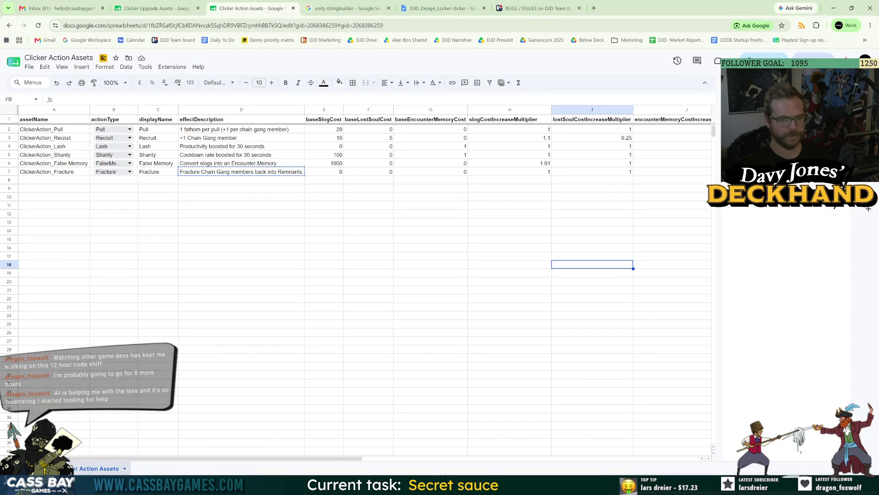
Step: Set Fracture's startsLocked cell M7 to FALSE
left_click_drag(216, 458, 341, 458)
left_click(495, 138)
left_click(509, 171)
type("FALSE")
left_click(515, 231)
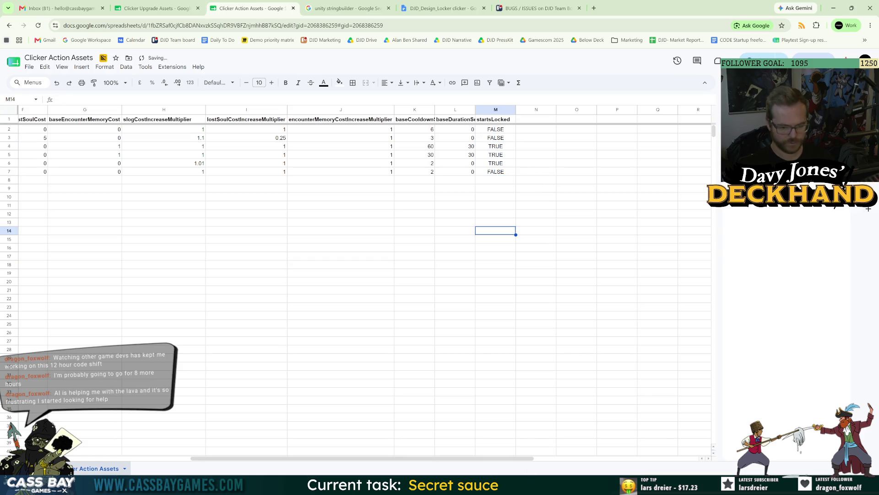
Step: Sync Both in Unity to import the updated action data
key("alt+Tab")
left_click(452, 115)
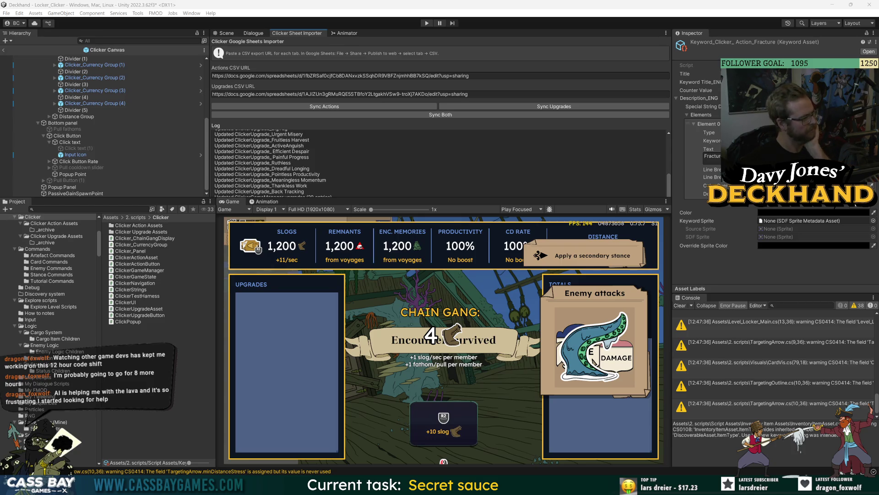
mouse_move(529, 484)
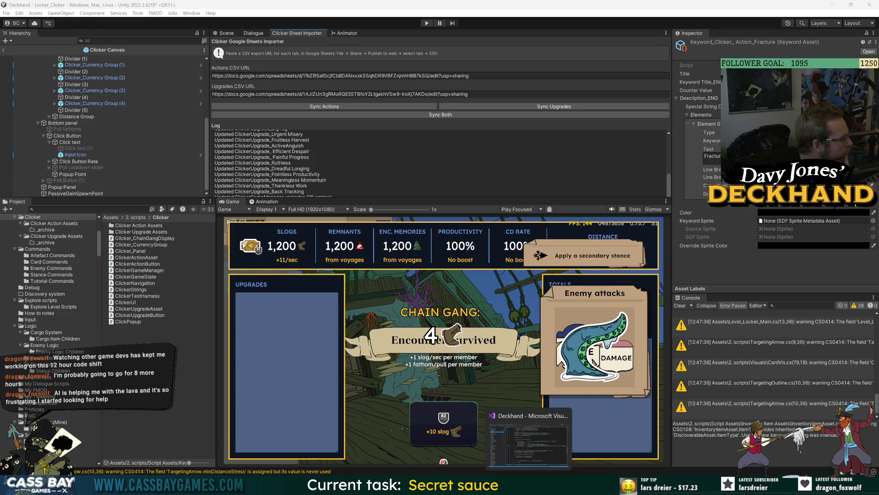
left_click(529, 438)
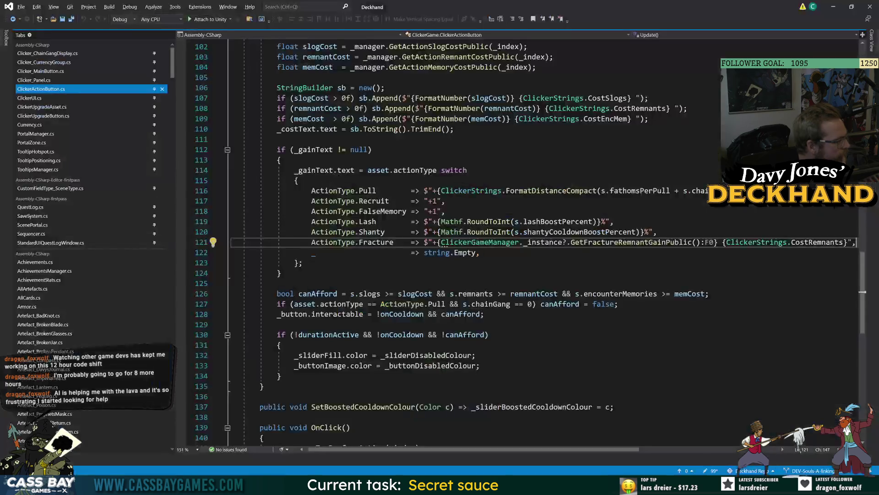
left_click(595, 242)
key("F12")
left_click(517, 242)
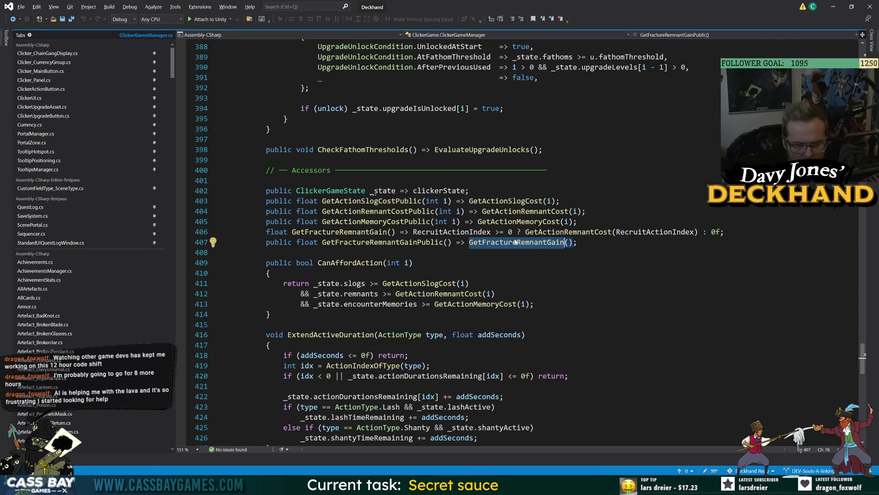
key("F12")
left_click(490, 242)
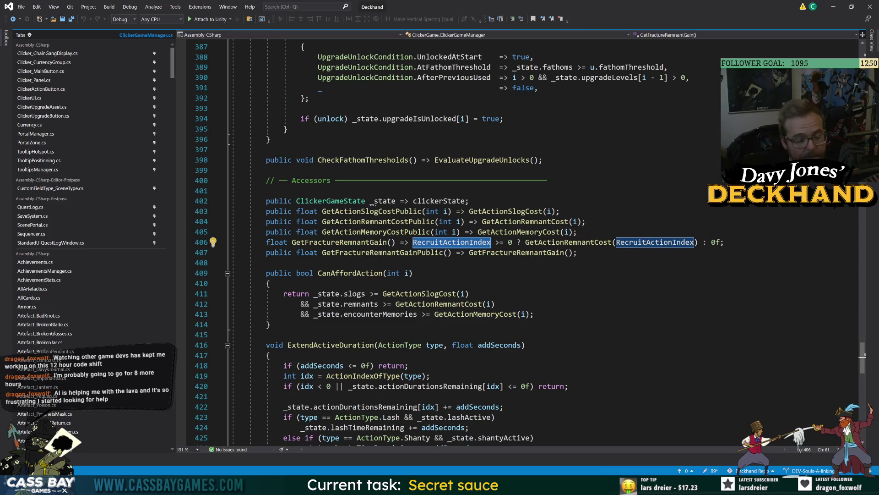
double_click(566, 243)
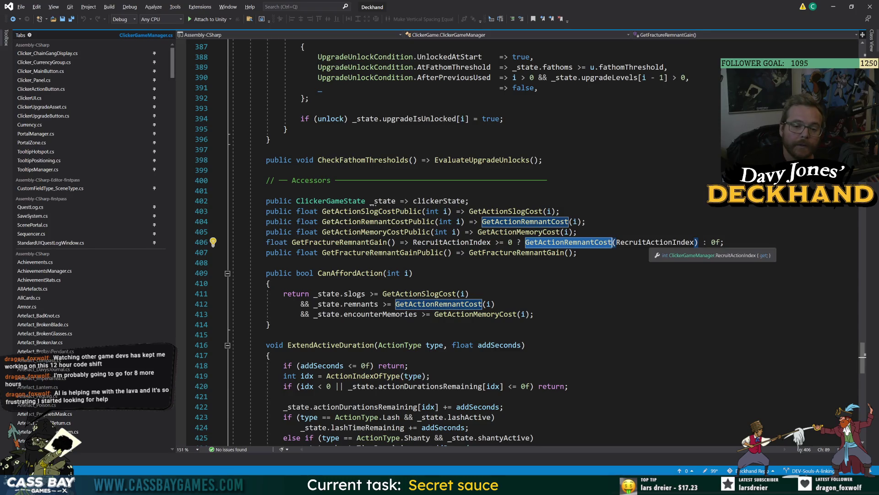
left_click(275, 262)
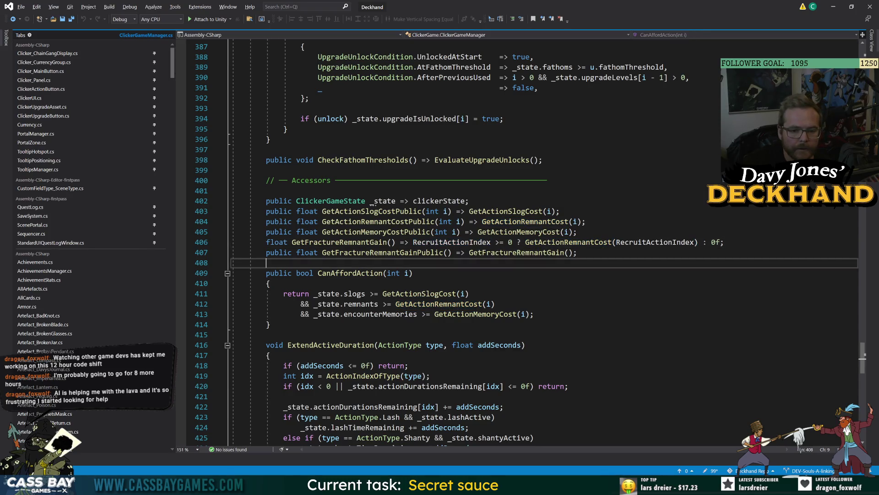
left_click(387, 242)
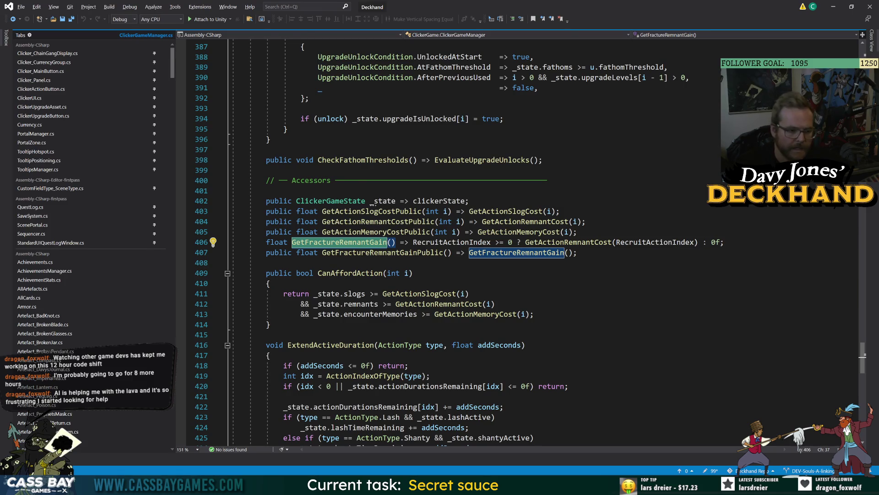
left_click(270, 283)
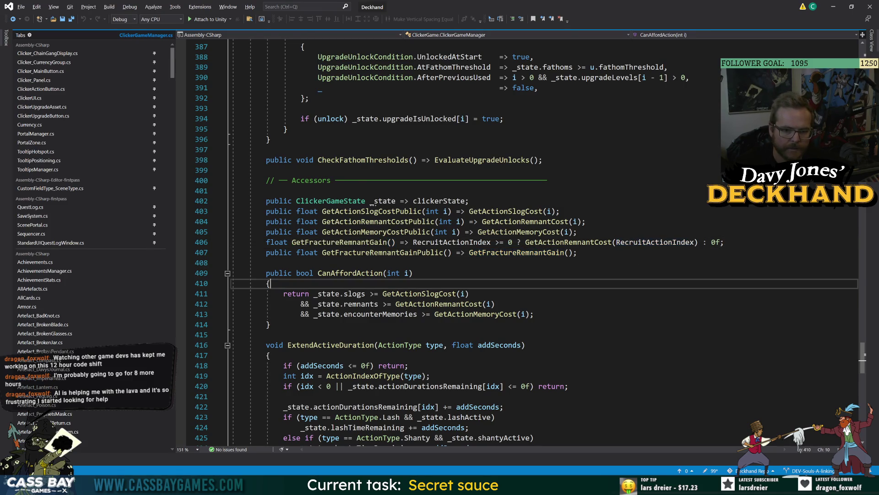
key("alt+Tab")
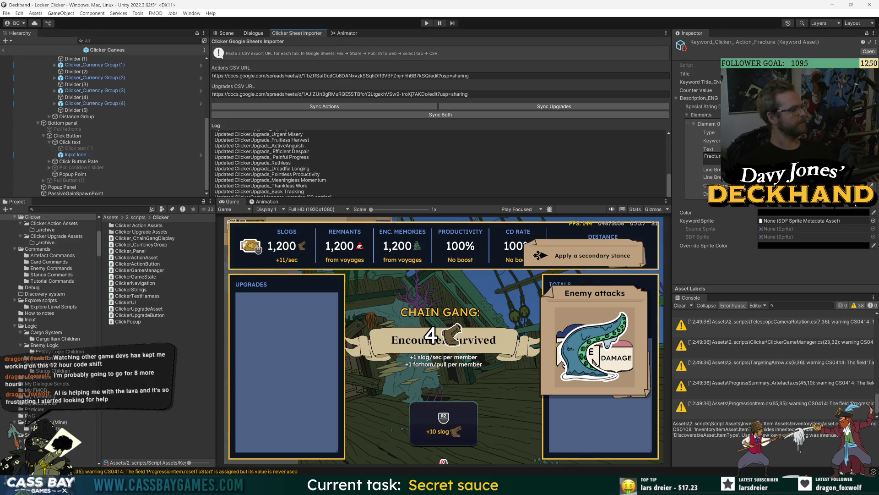
Step: Start Play mode and earn the first 10 slogs with three Click button presses
left_click(426, 23)
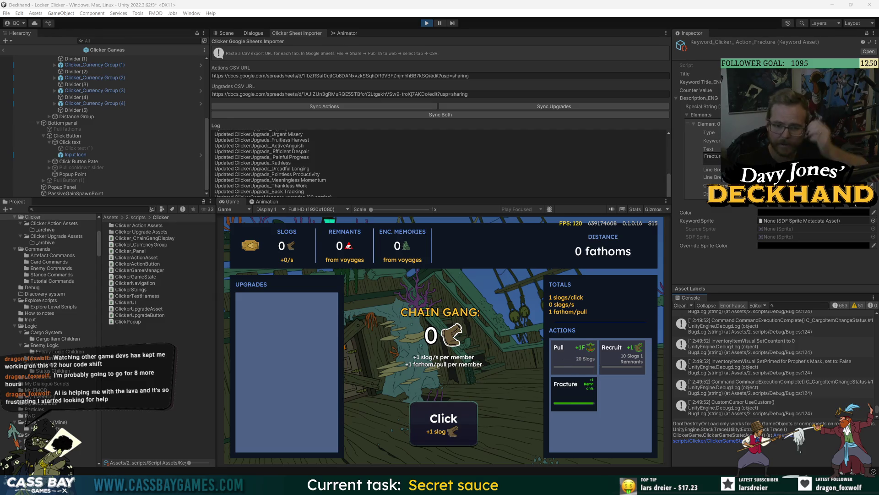
mouse_move(582, 394)
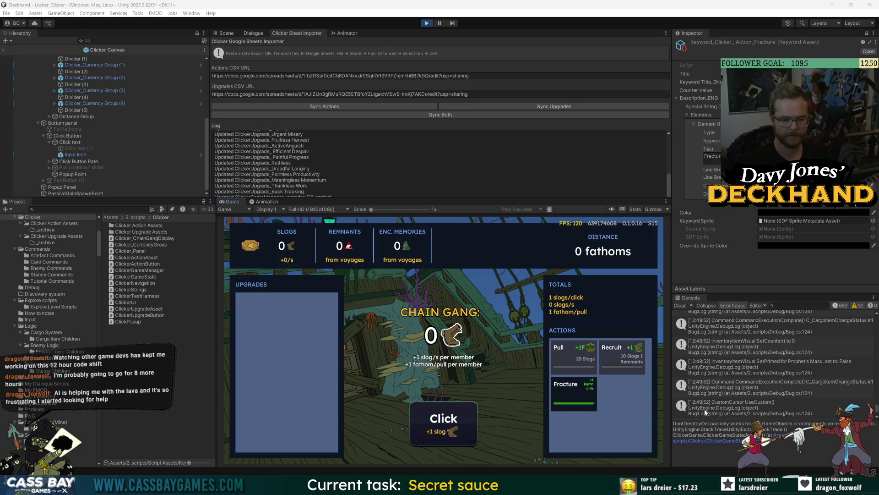
left_click(463, 412)
left_click(464, 412)
left_click(465, 409)
scroll(92, 101, "up", 6)
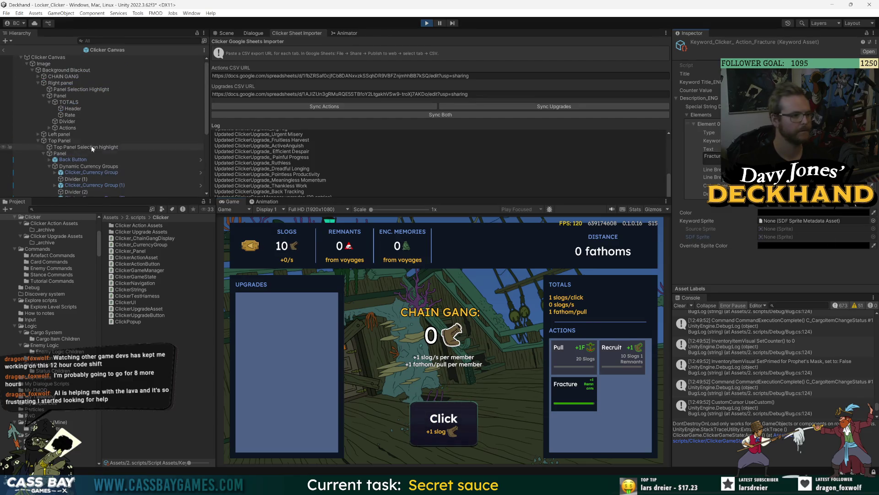
left_click(6, 51)
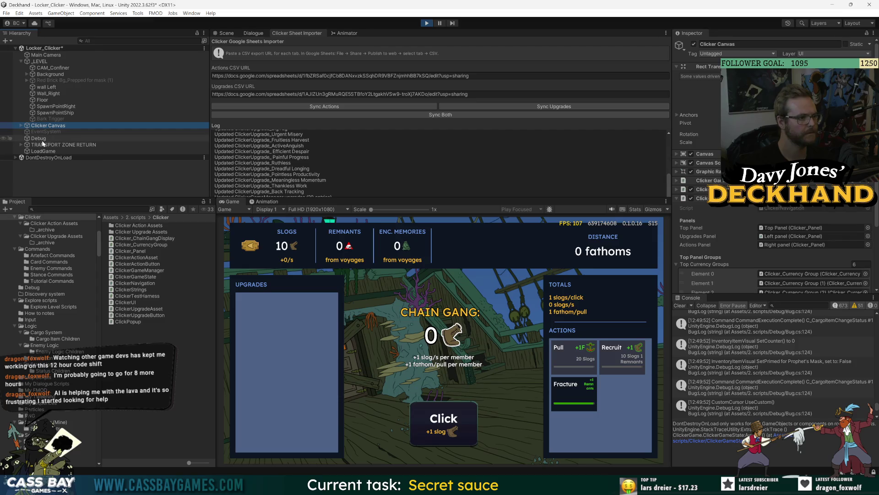
Step: Top up all resources via the Debug object's Clicker Test Add All action
left_click(38, 138)
right_click(715, 84)
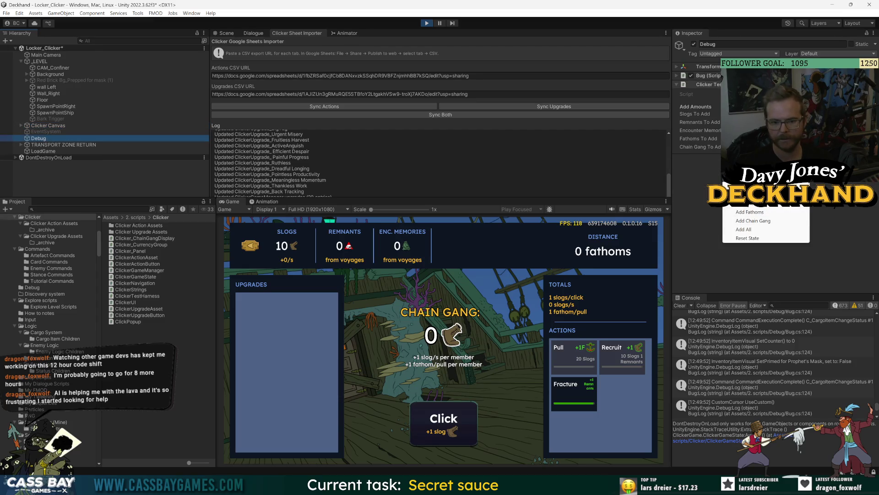
left_click(754, 229)
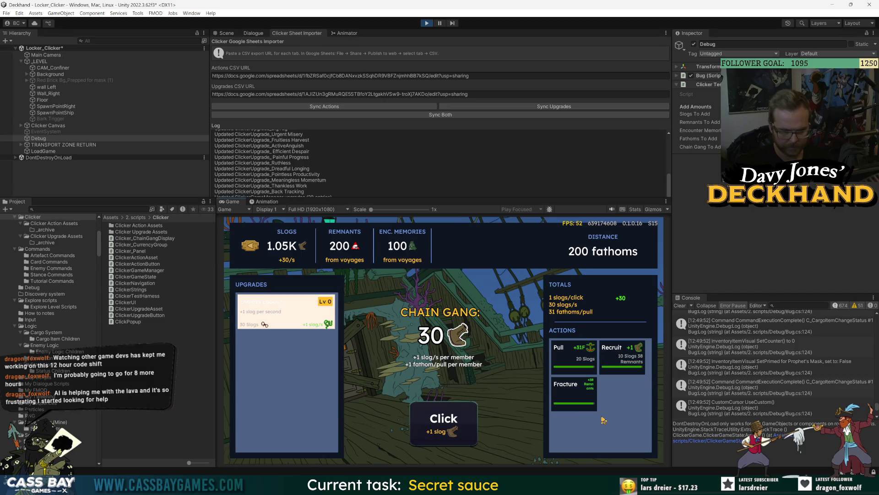
Step: Use Fracture repeatedly and Pull once, turning chain gang members into remnants
mouse_move(570, 396)
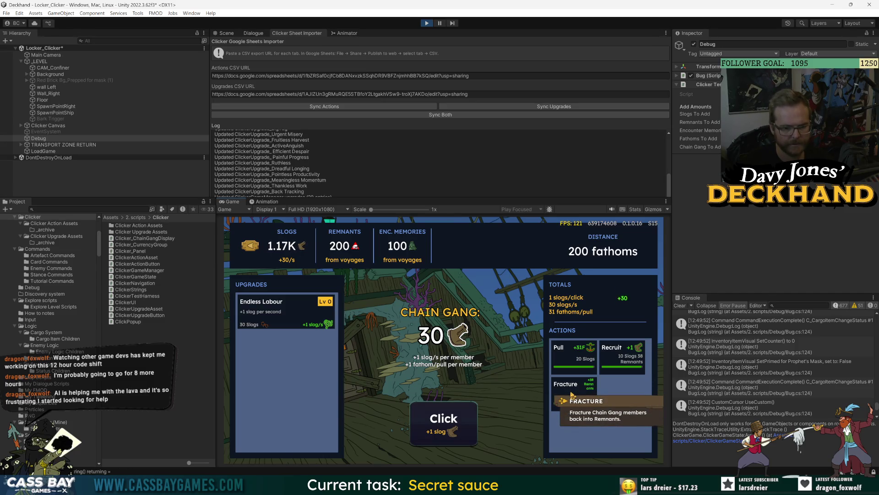
left_click(571, 395)
left_click(585, 399)
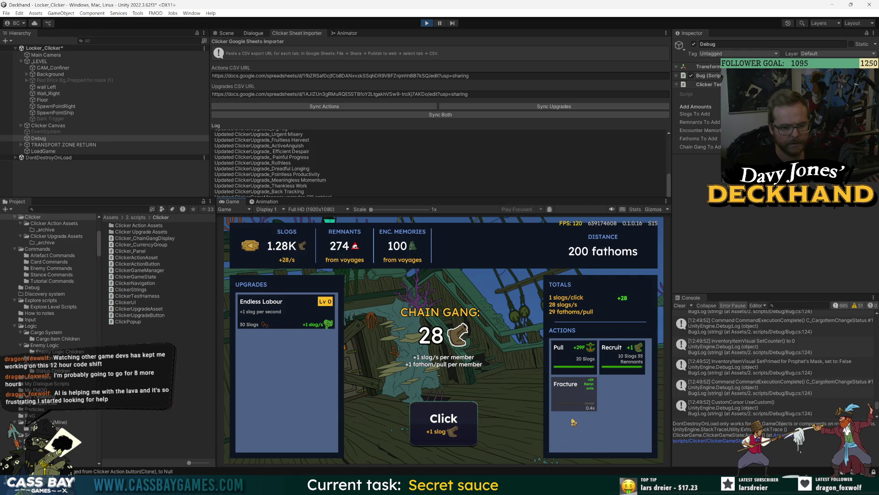
left_click(568, 406)
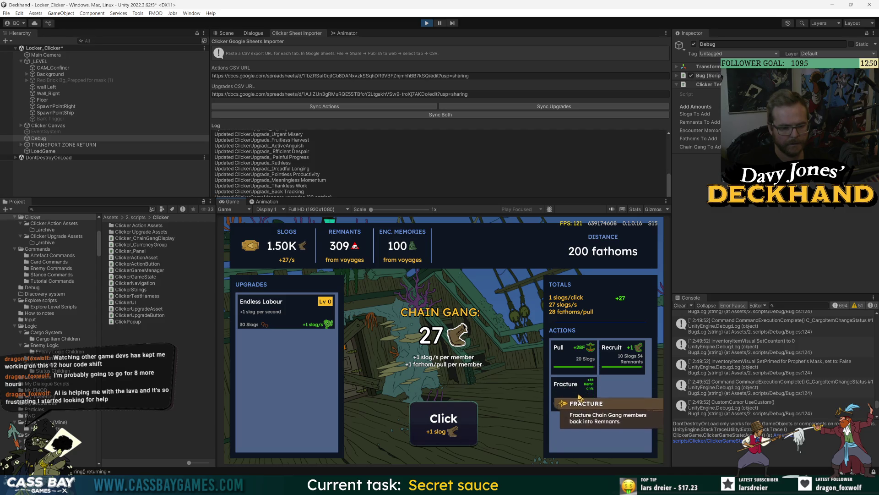
left_click(579, 397)
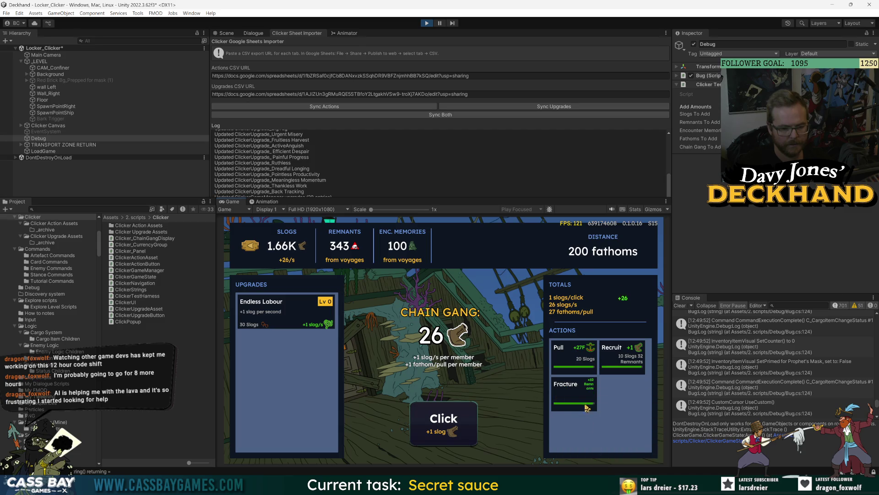
left_click(568, 391)
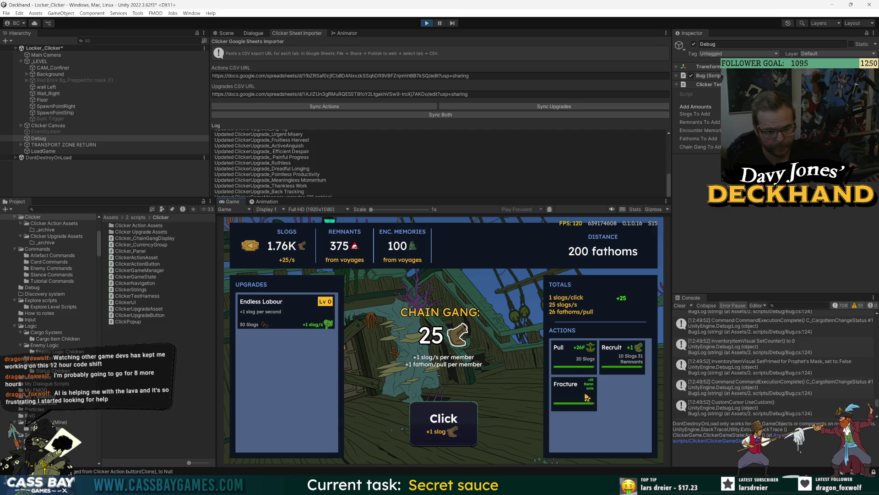
left_click(568, 391)
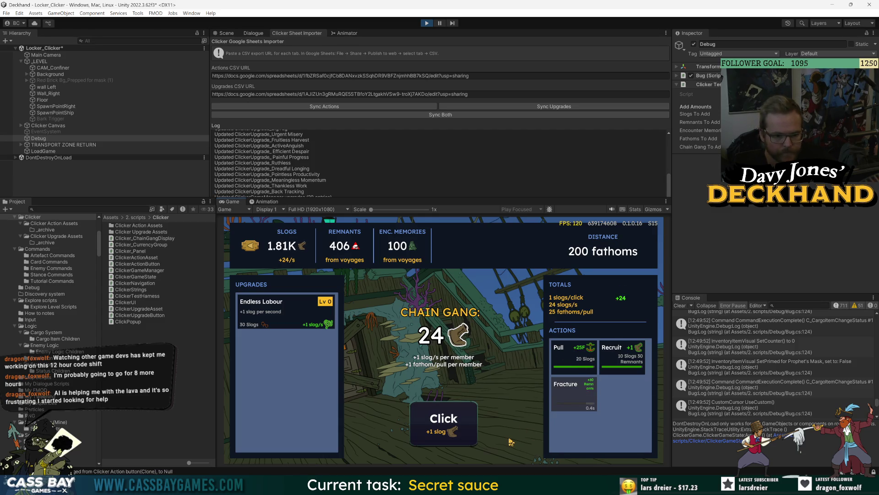
left_click(592, 400)
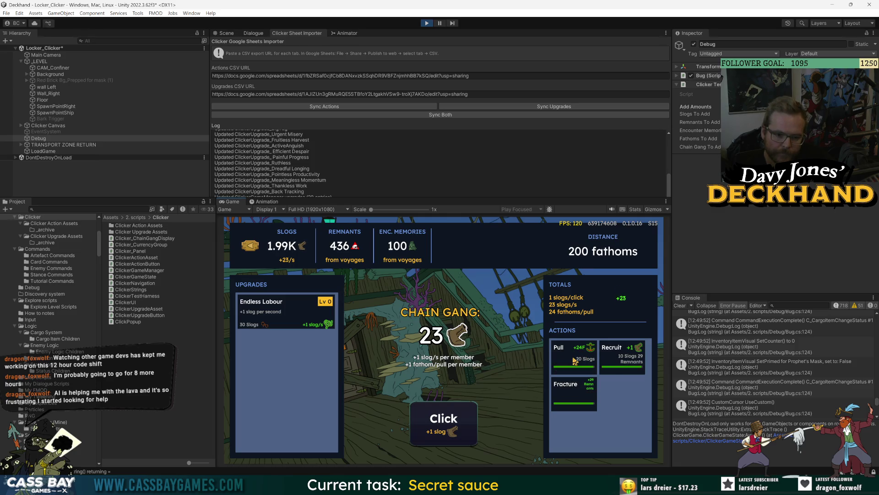
left_click(575, 360)
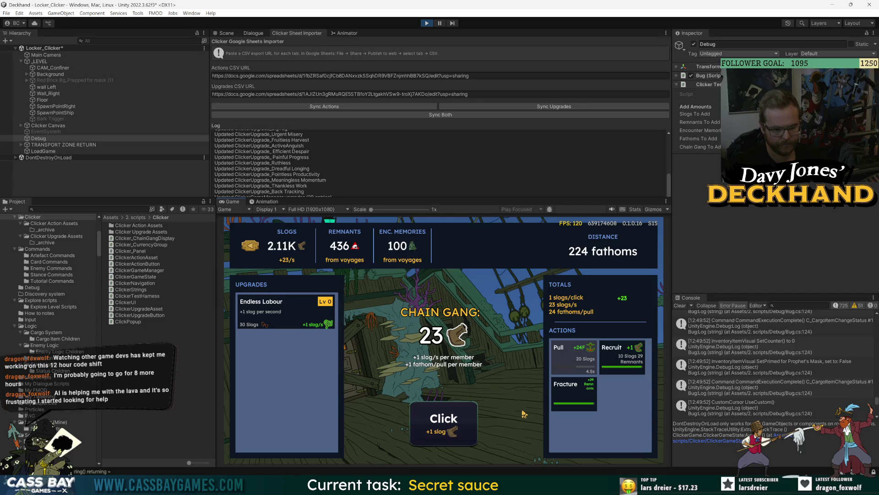
key("Tab")
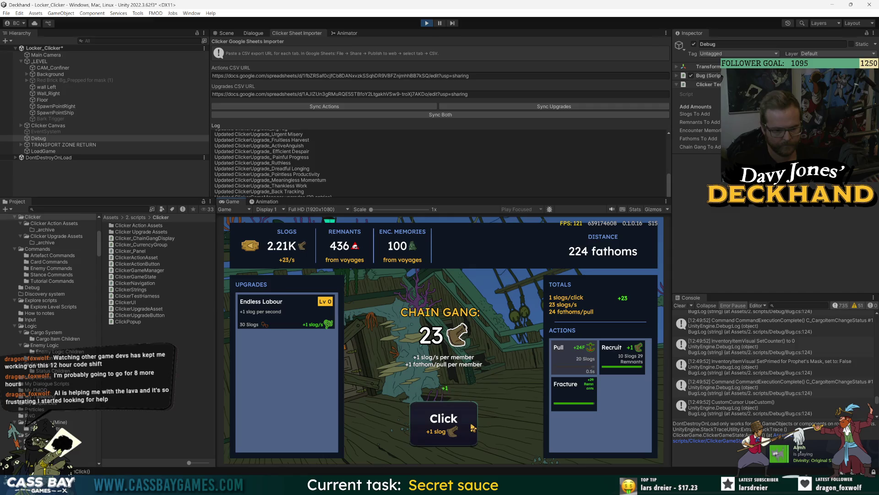
left_click(588, 391)
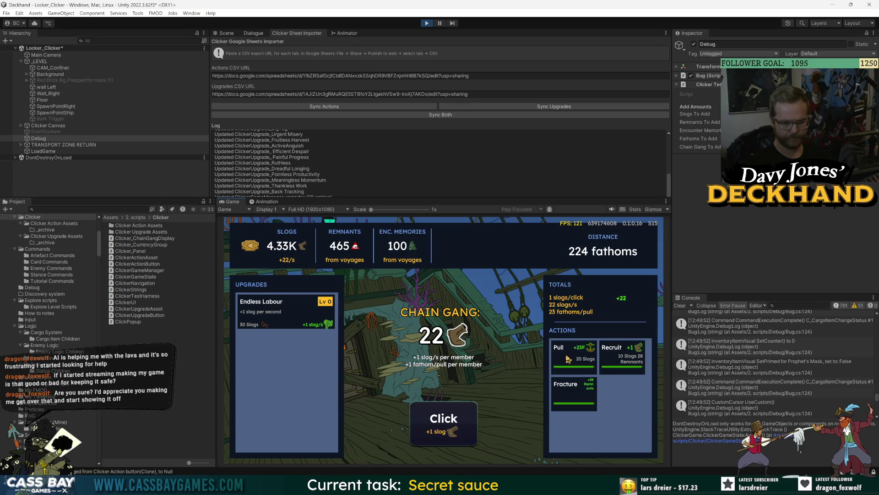
Step: Pull the ship, then buy Endless Labour, Strained Line and Restless Dead using keyboard navigation
left_click(562, 362)
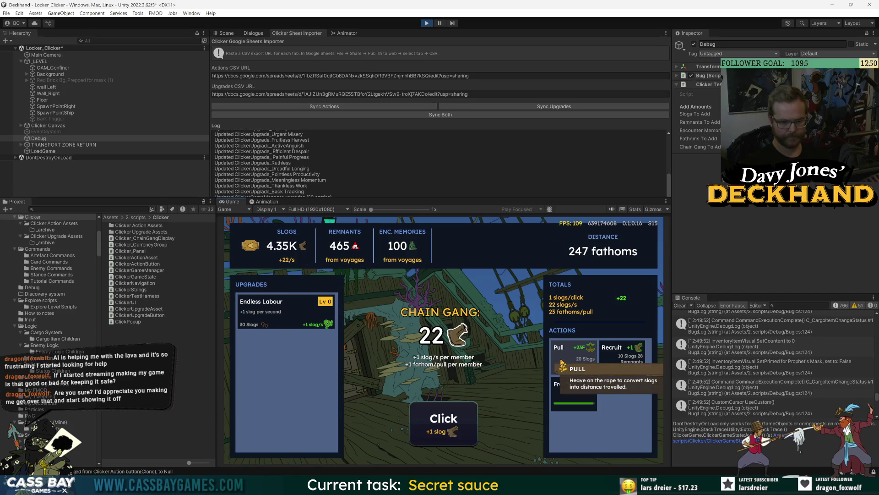
key("Left")
key("Left")
key("Left")
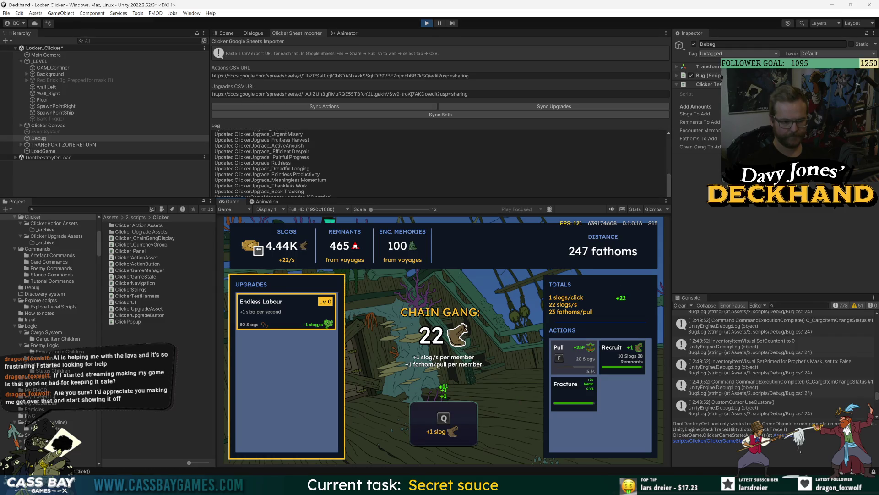
left_click(294, 310)
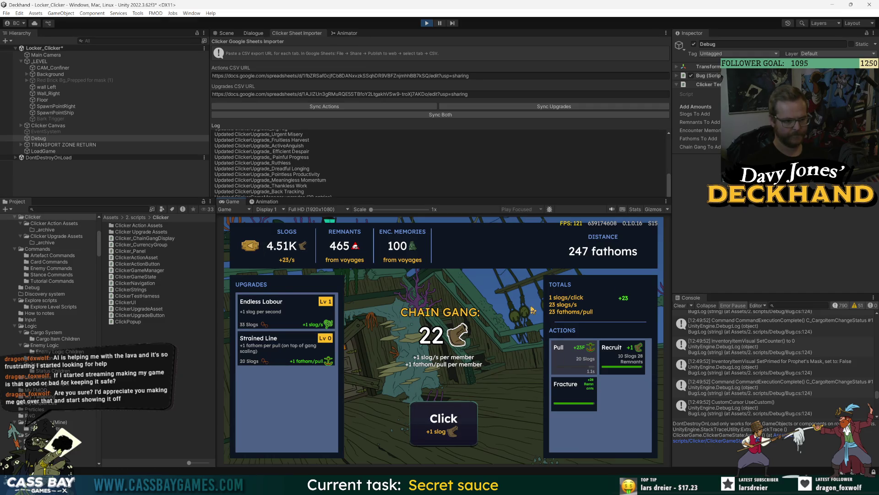
key("Left")
key("Down")
key("Return")
key("Return")
key("Down")
key("Return")
key("Escape")
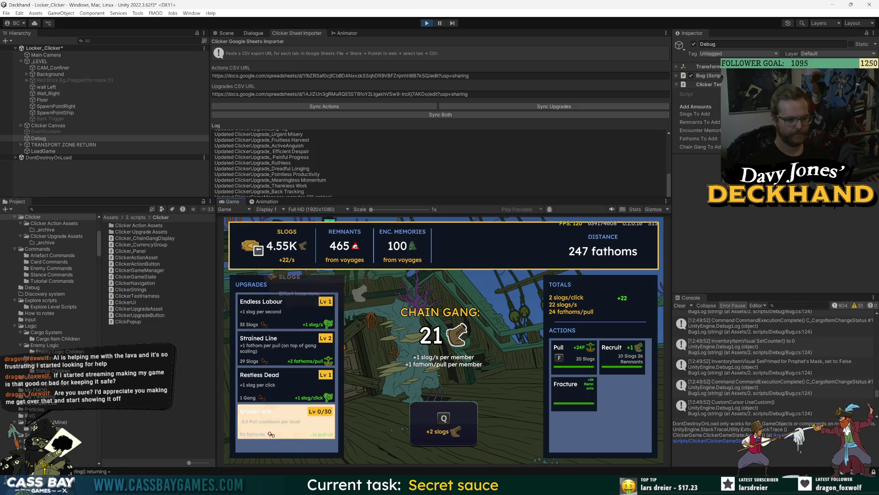
Step: Level Endless Labour again, then buy Broken Will and Aching Backs to unlock Lash
key("Down")
key("Return")
key("Return")
key("Return")
key("Return")
key("Return")
key("Return")
key("Down")
key("Down")
key("Down")
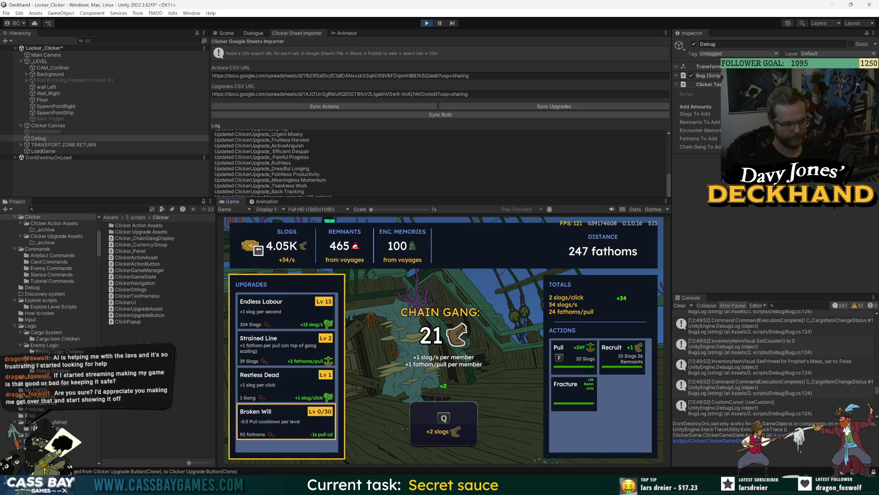
key("Return")
key("Down")
key("Return")
key("Right")
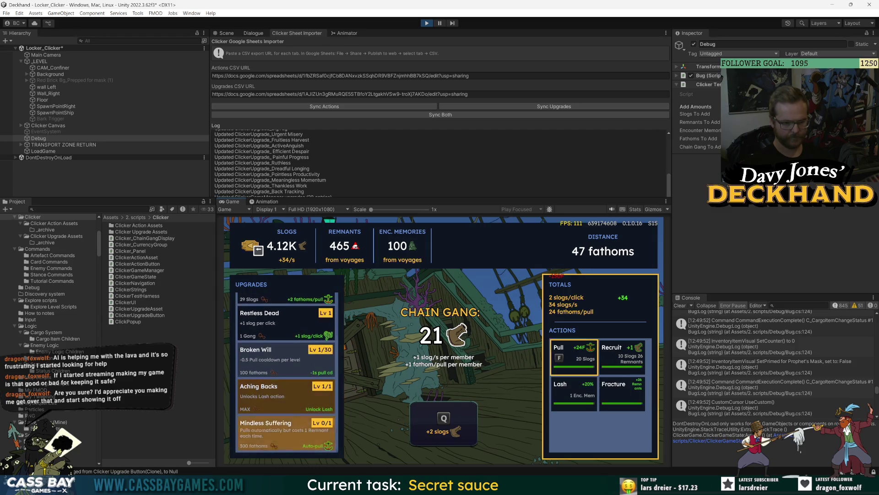
Step: Move focus between Lash and Fracture, recruit a Chain Gang member, and exit to Locker_Main
key("Down")
key("Right")
key("Left")
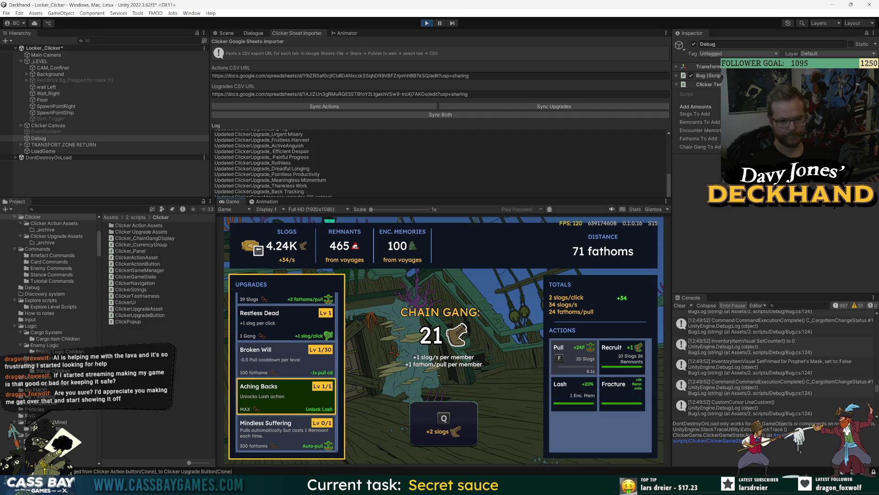
key("Right")
key("Right")
key("Up")
key("Return")
key("Down")
key("Left")
key("Left")
key("Right")
key("Right")
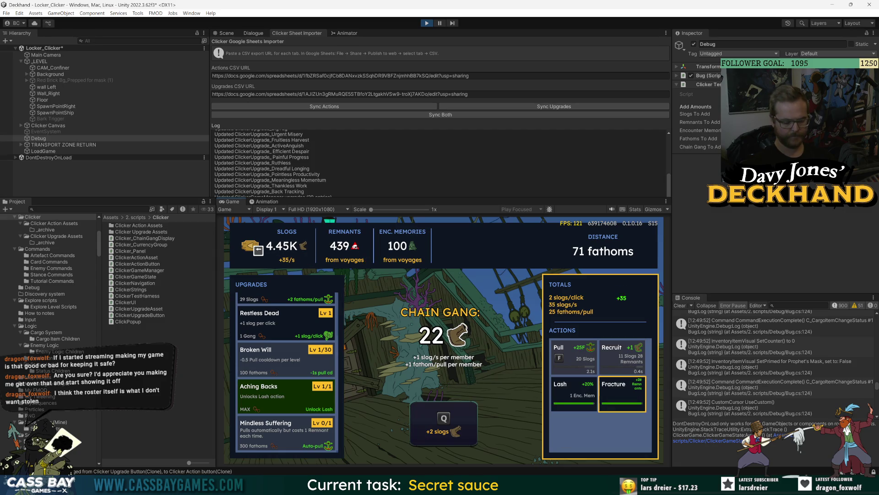
key("Up")
key("Left")
key("Left")
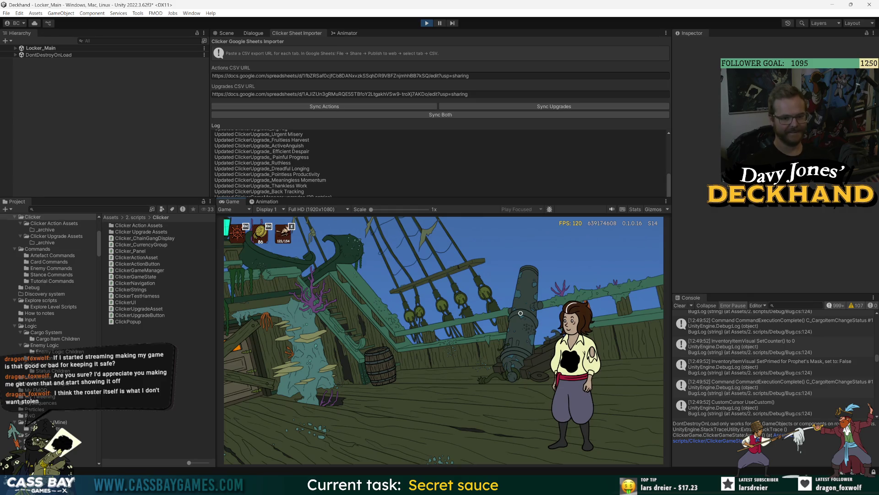
Step: Walk the deckhand right, pull with F, and check the resource counter descriptions
key("Right")
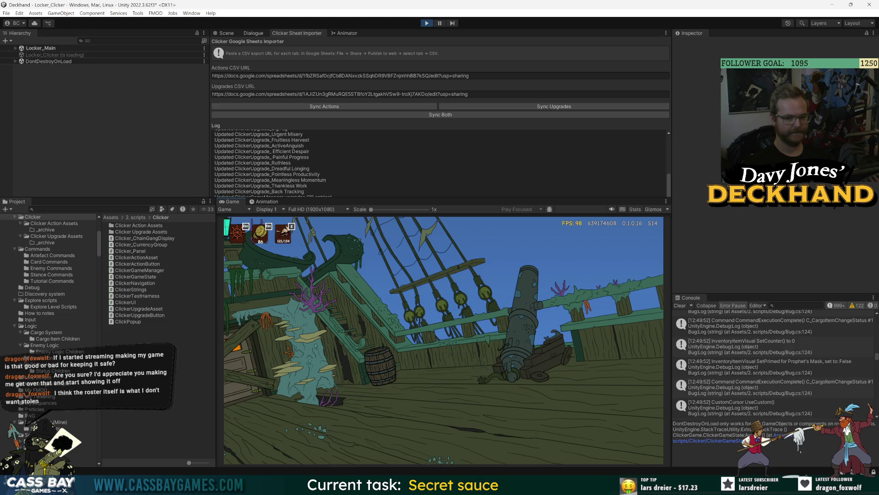
key("Up")
key("Up")
key("Up")
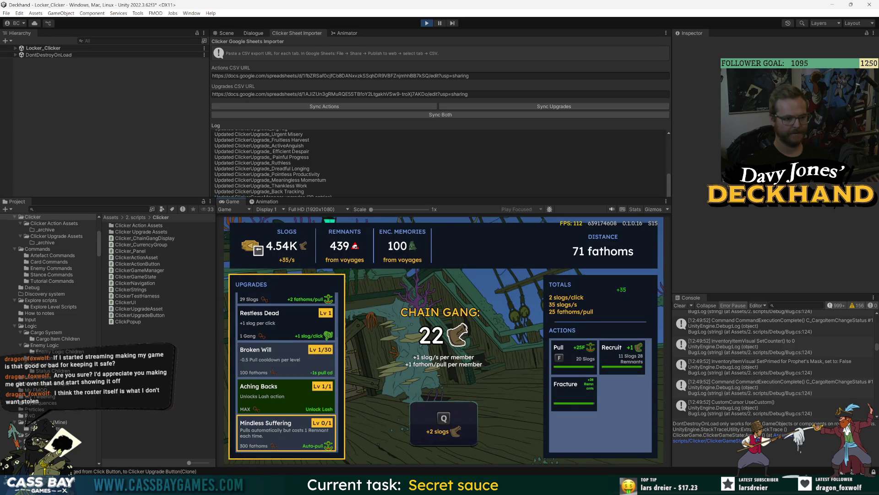
key("f")
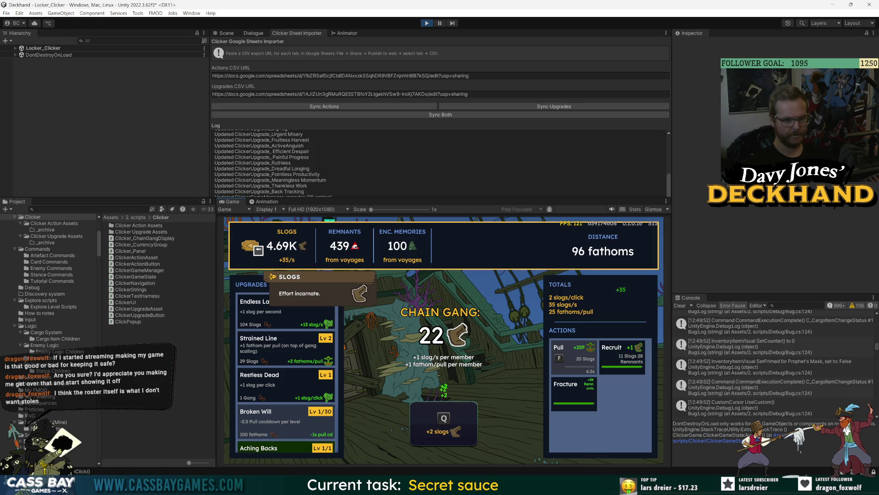
key("Right")
key("Right")
key("Left")
key("Left")
key("Down")
key("Left")
key("Right")
Step: Move keyboard focus from the resource counters to the Pull action and pull the ship
key("Up")
key("Right")
key("Right")
key("Left")
key("Left")
key("Right")
key("Down")
key("Right")
key("Right")
key("Left")
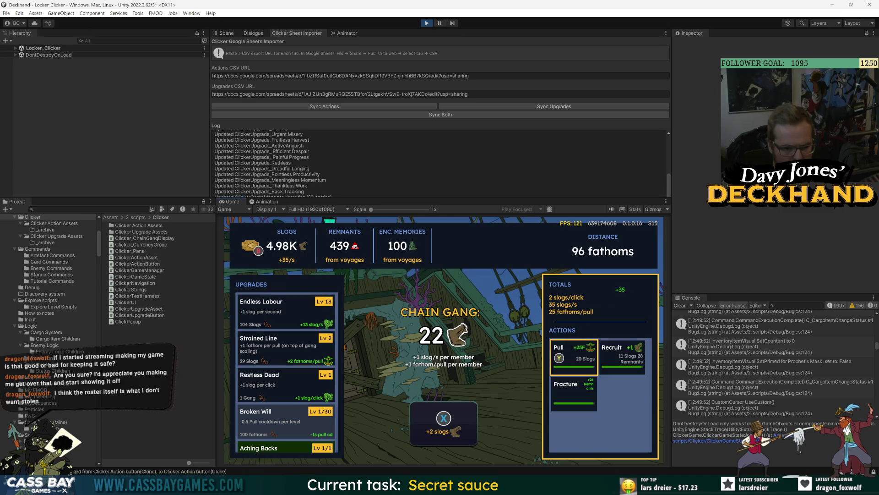
key("Return")
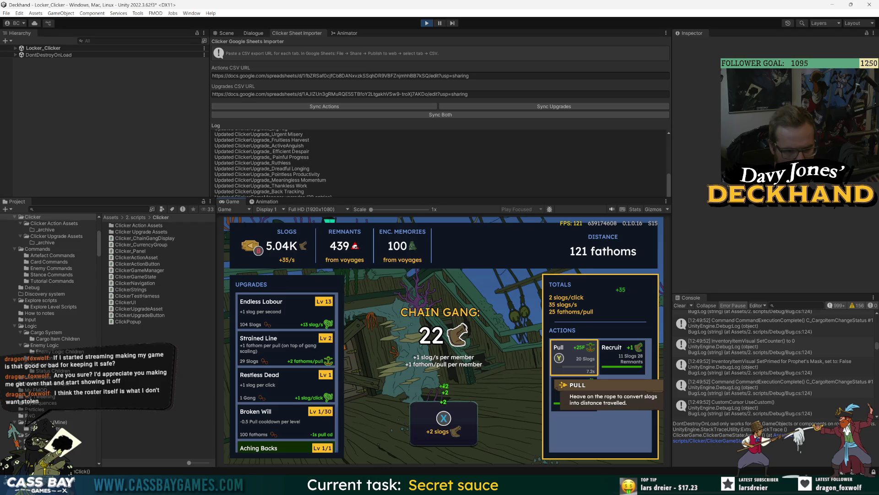
Step: Recruit a gang member, trigger Lash for a productivity boost, and fracture a member
key("Right")
key("Return")
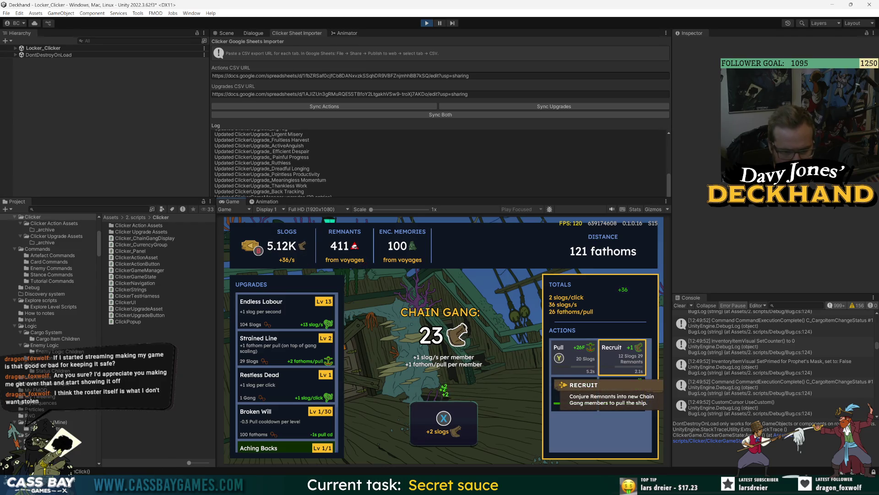
key("Left")
key("Down")
key("Return")
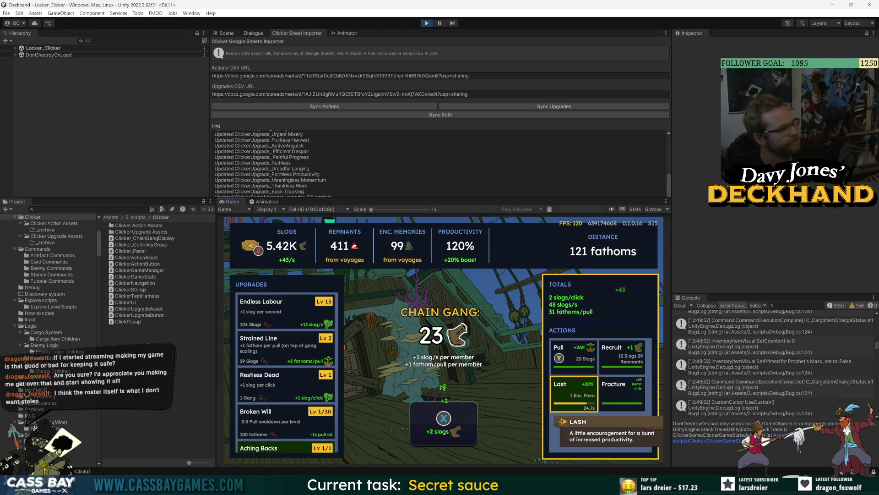
key("Right")
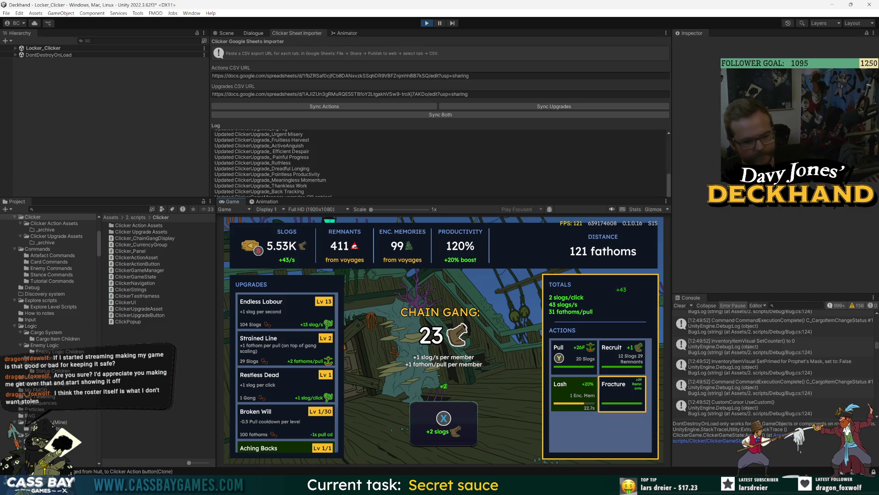
key("Return")
Step: Recruit and pull again, then fracture two gang members into remnants via the keyboard
key("Up")
key("Return")
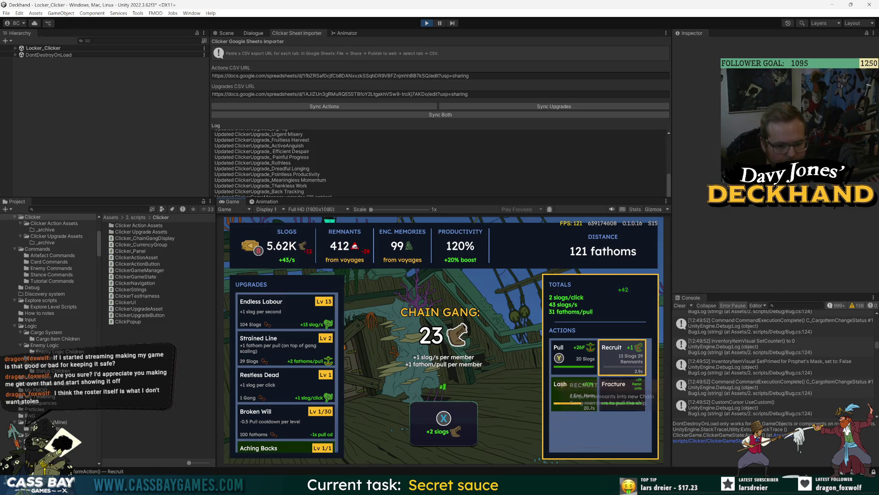
key("Left")
key("Return")
key("Down")
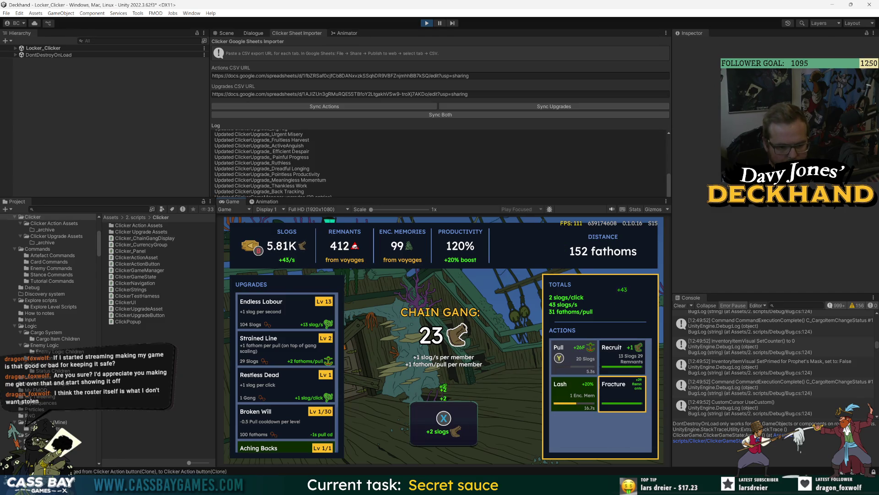
key("Right")
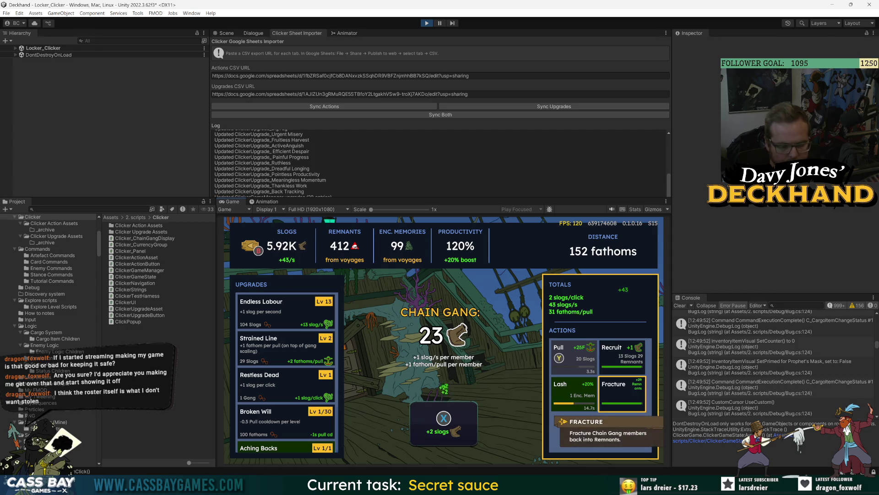
key("Return")
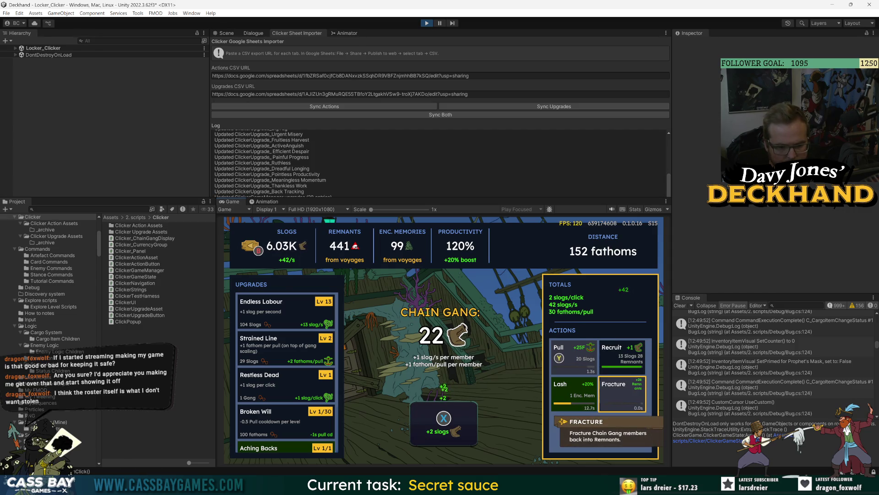
key("Return")
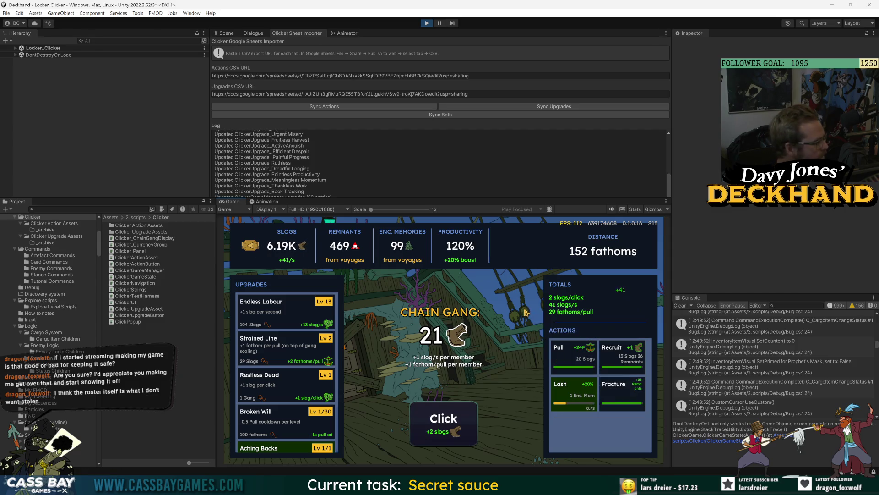
Step: Click Fracture repeatedly, mixing in Recruit and Pull clicks, to test the actions
key("Right")
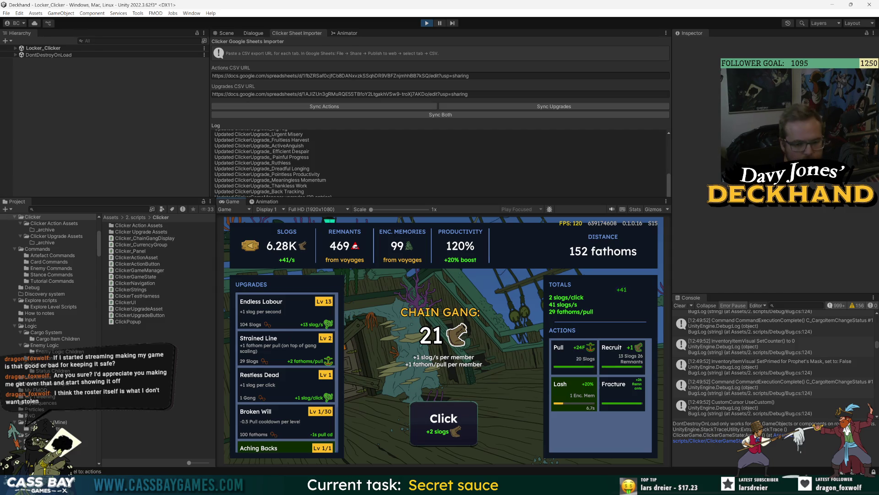
left_click(620, 396)
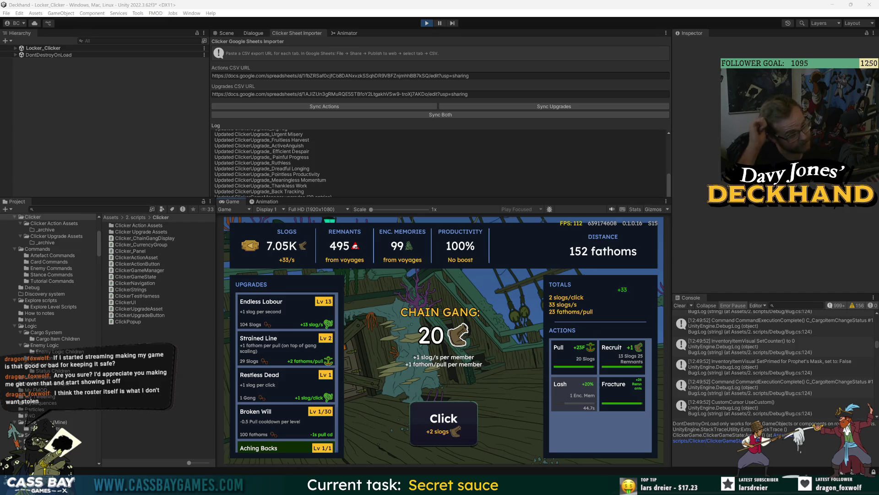
left_click(620, 389)
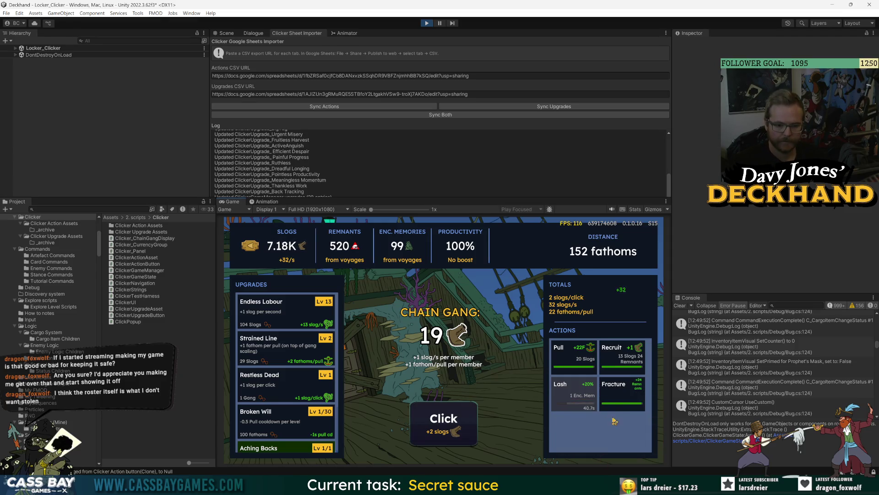
left_click(616, 391)
left_click(618, 355)
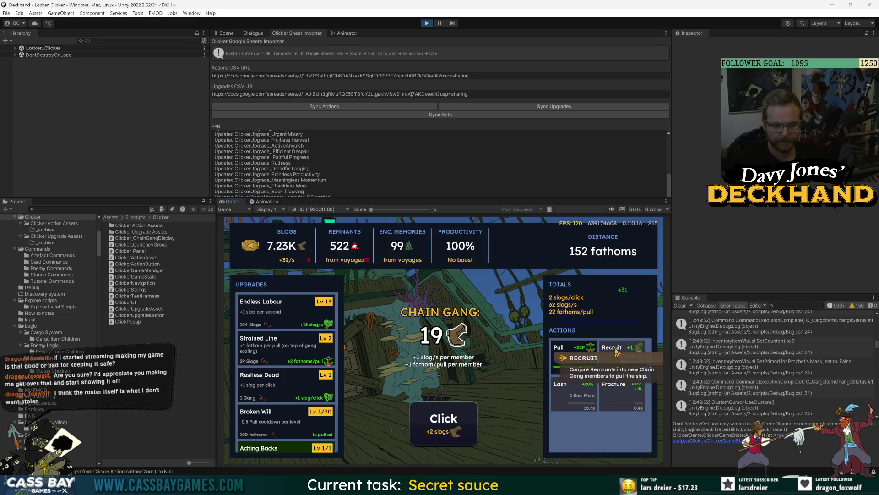
left_click(563, 358)
left_click(616, 390)
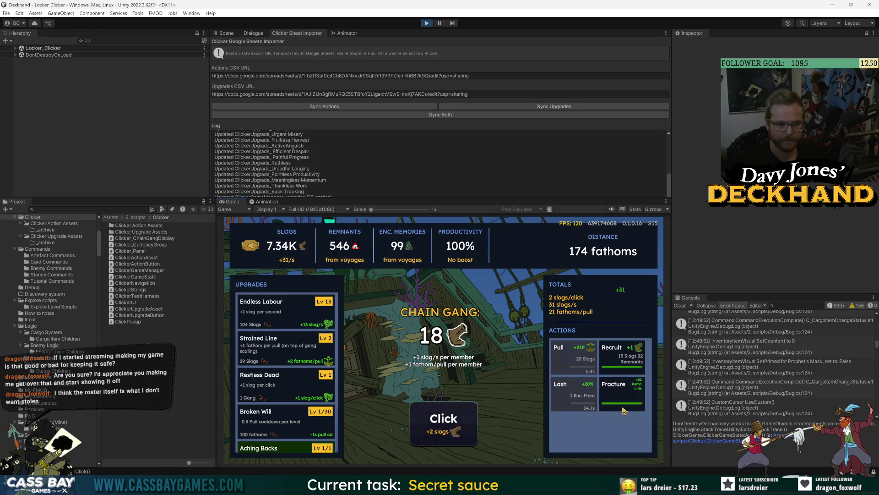
left_click(624, 399)
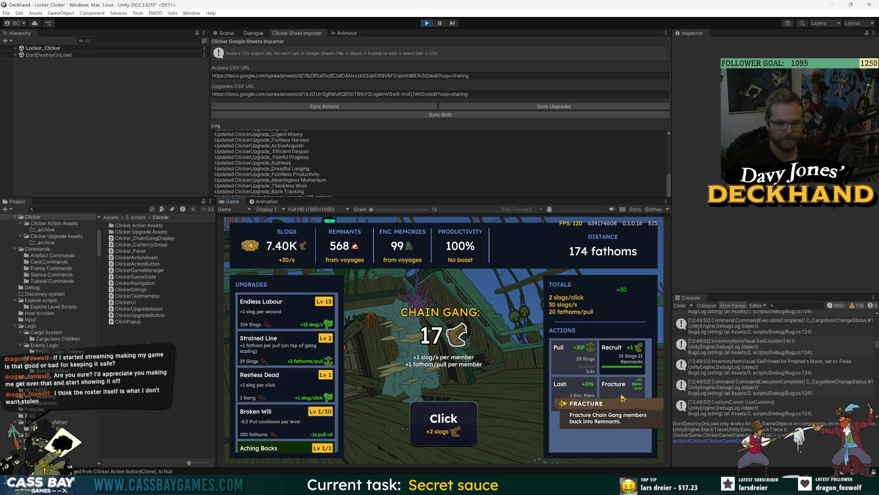
left_click(623, 394)
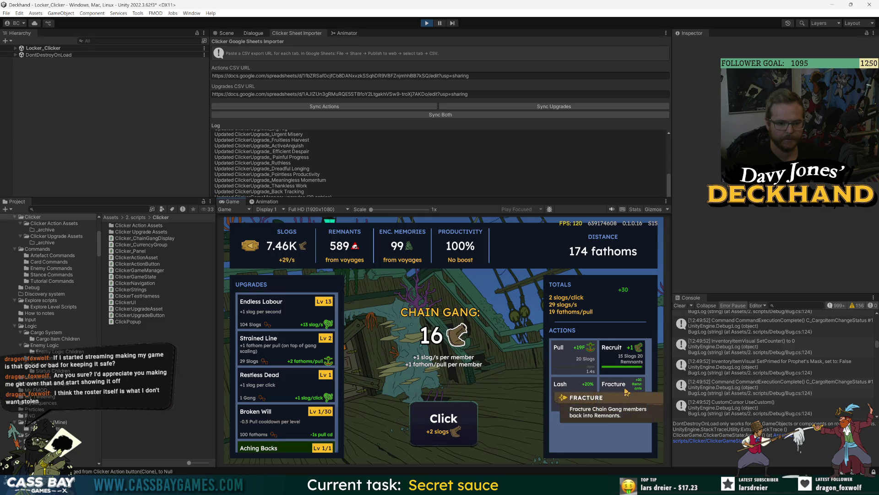
left_click(621, 399)
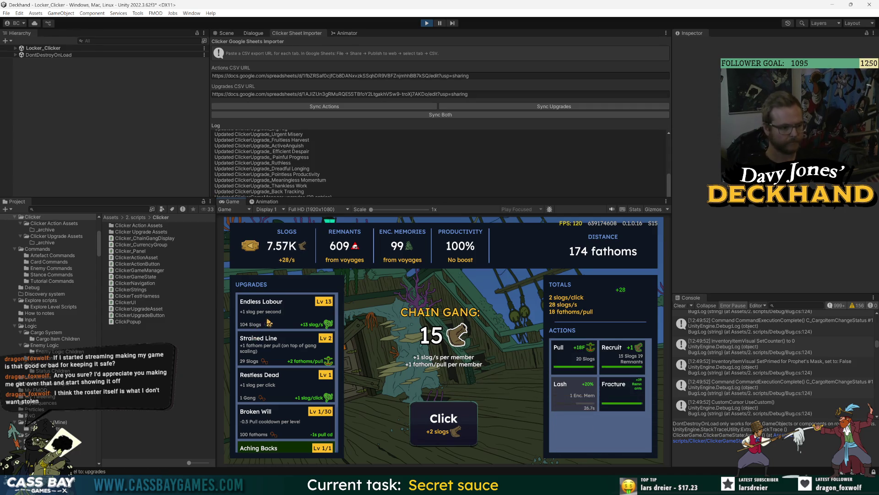
left_click(623, 400)
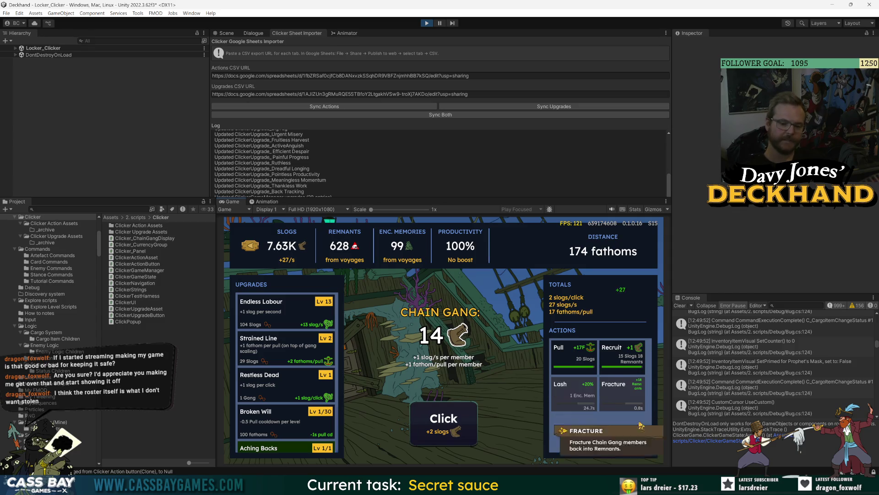
left_click(618, 357)
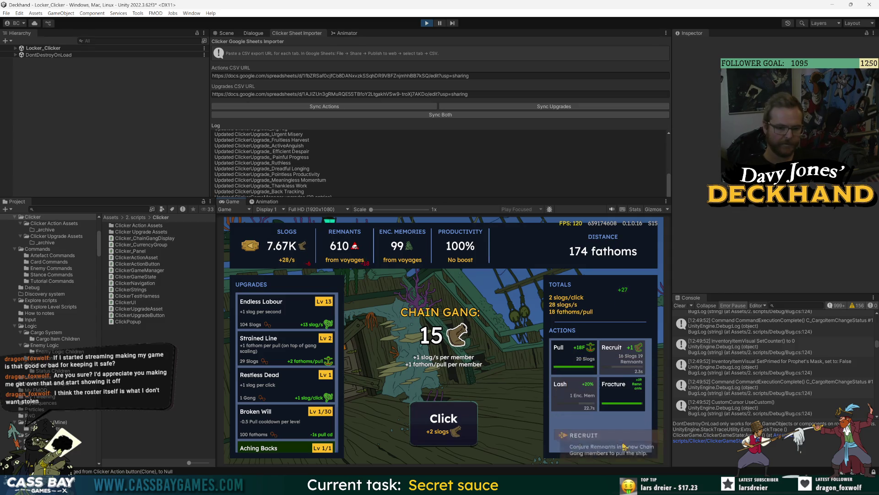
left_click(623, 399)
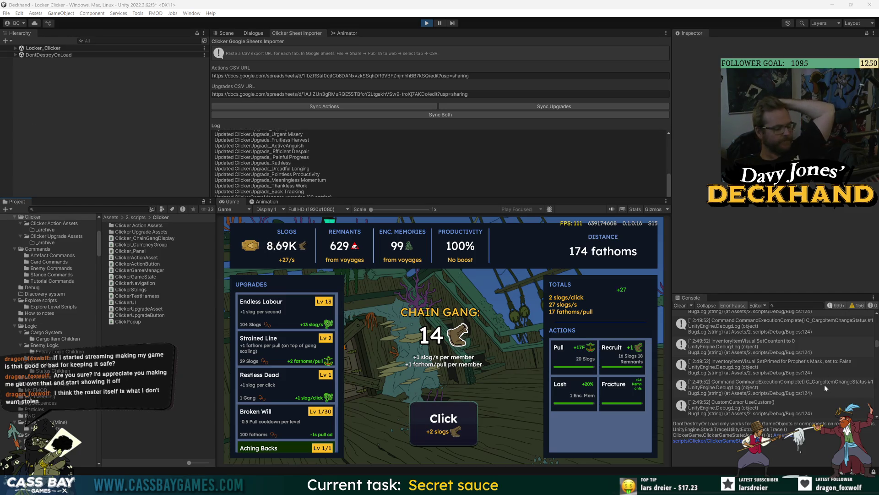
Step: Pull to 190 fathoms, recruit, lash and fracture, then switch to the Clicker Action Assets sheet
left_click(613, 395)
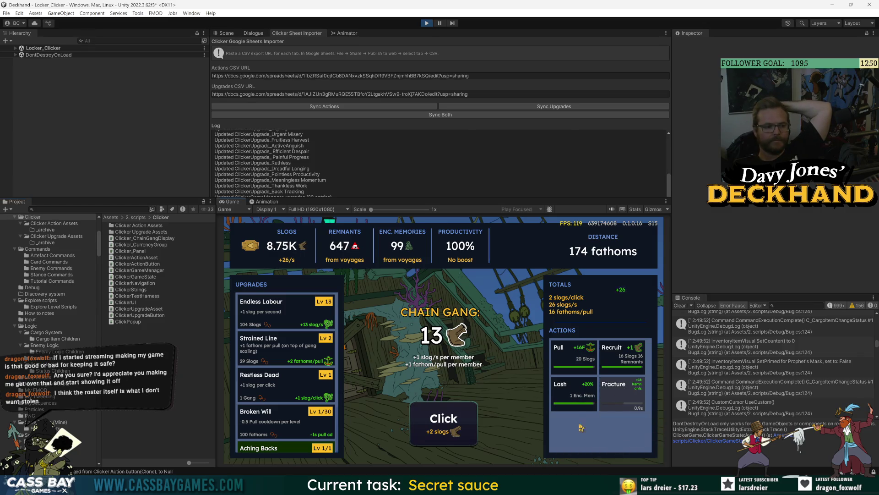
left_click(575, 358)
left_click(621, 357)
left_click(574, 393)
left_click(621, 392)
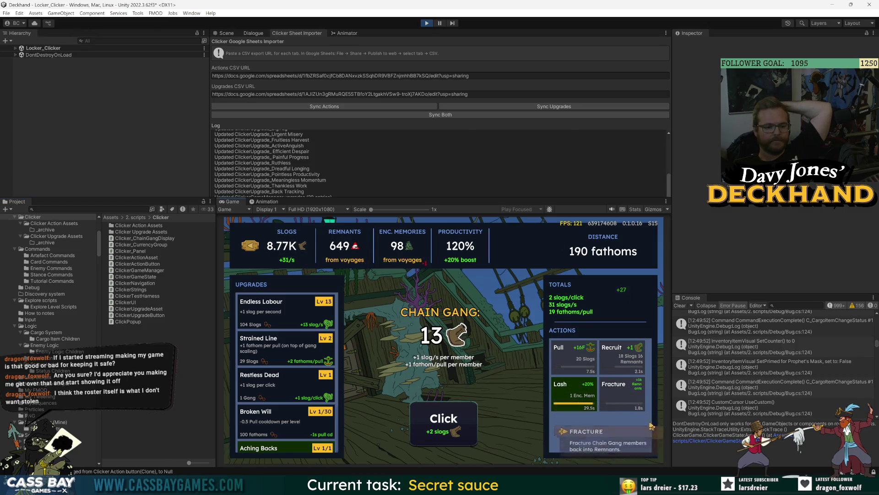
left_click(622, 394)
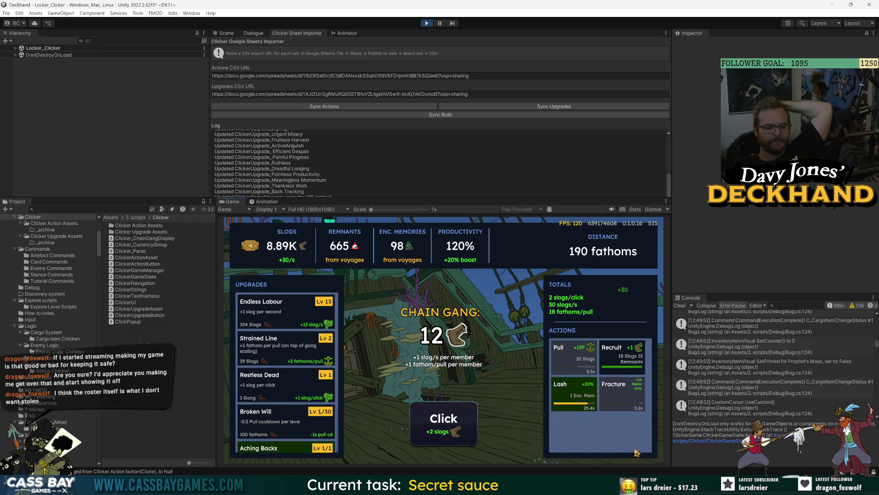
left_click(622, 402)
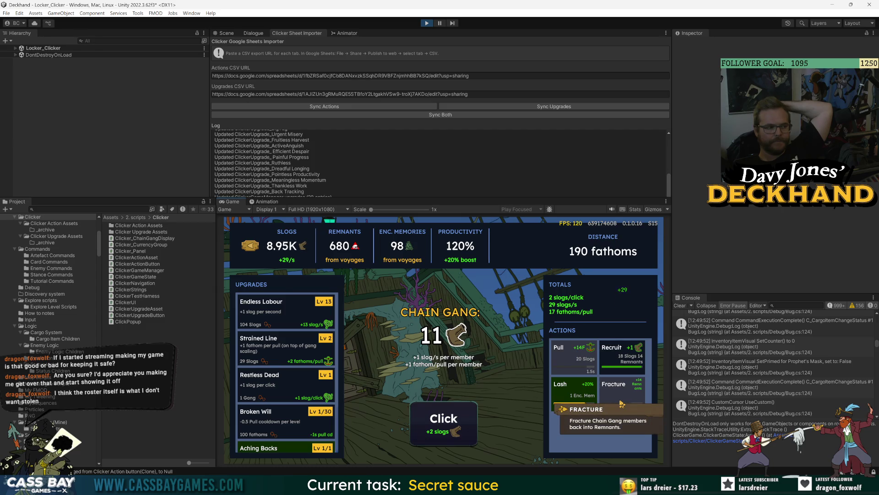
left_click(617, 354)
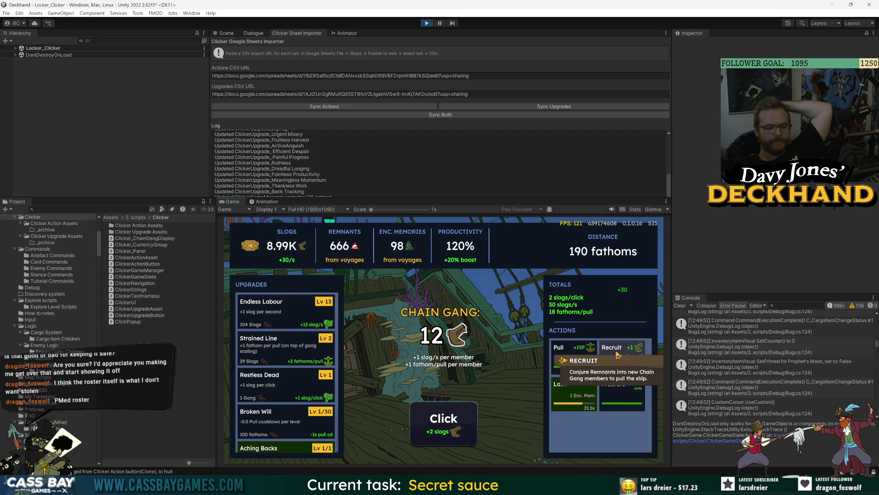
key("alt+Tab")
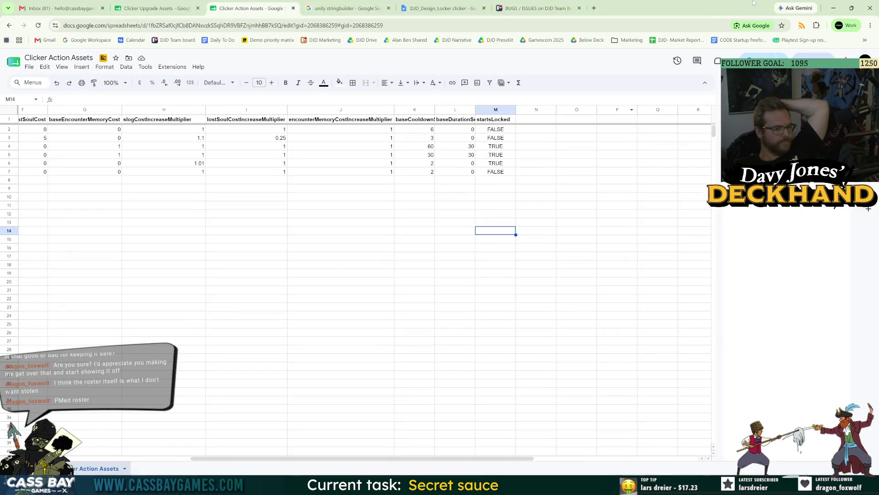
Step: Minimize the Chrome window holding the Clicker Action Assets sheet
left_click(833, 8)
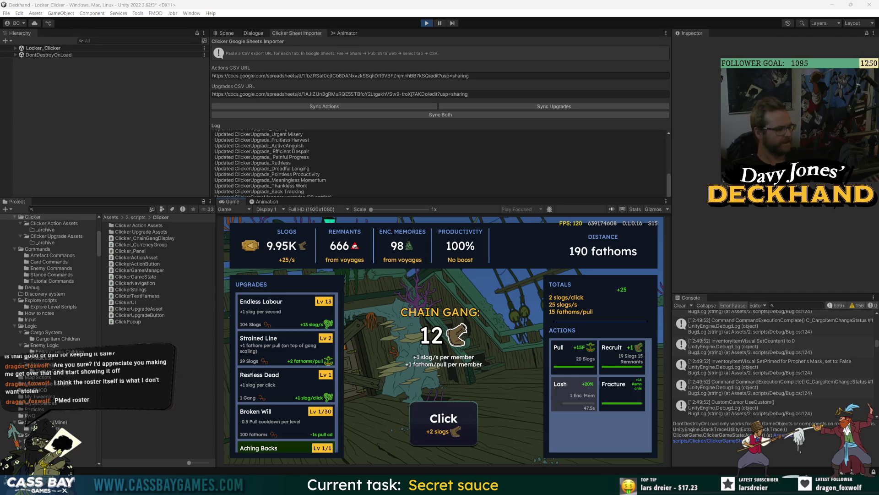
Step: Recruit, pull to 206 fathoms, fracture, and start levelling Endless Labour
left_click(622, 355)
left_click(575, 355)
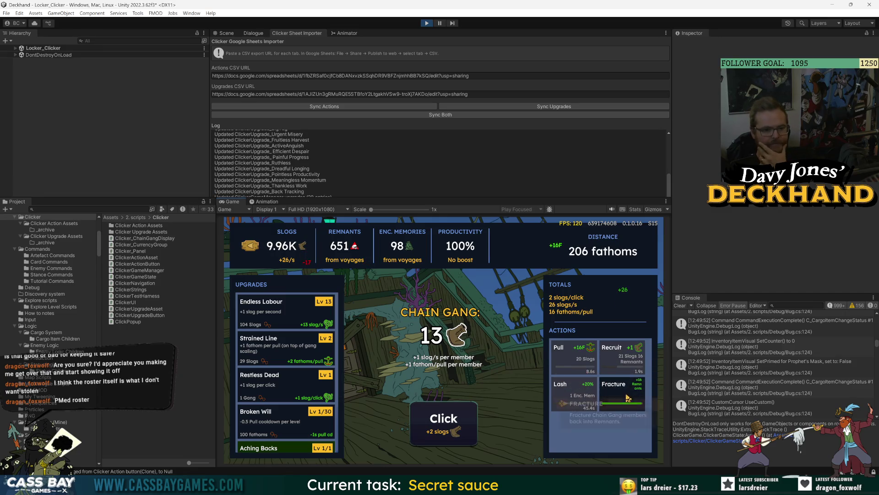
left_click(627, 397)
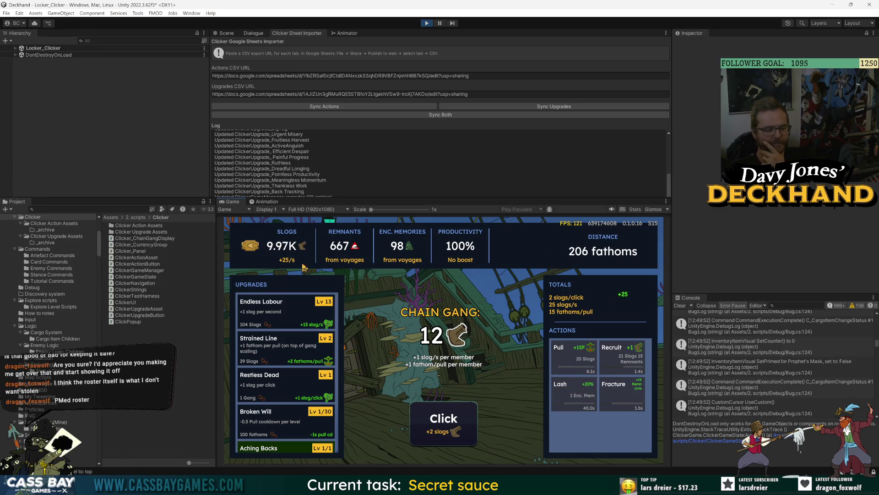
left_click(298, 321)
left_click(299, 320)
left_click(299, 319)
left_click(301, 317)
Step: Push Endless Labour to level 36, fracture once more, and stop the game with Ctrl+P
left_click(301, 317)
left_click(301, 317)
left_click(300, 317)
left_click(301, 318)
left_click(300, 318)
left_click(300, 318)
left_click(300, 317)
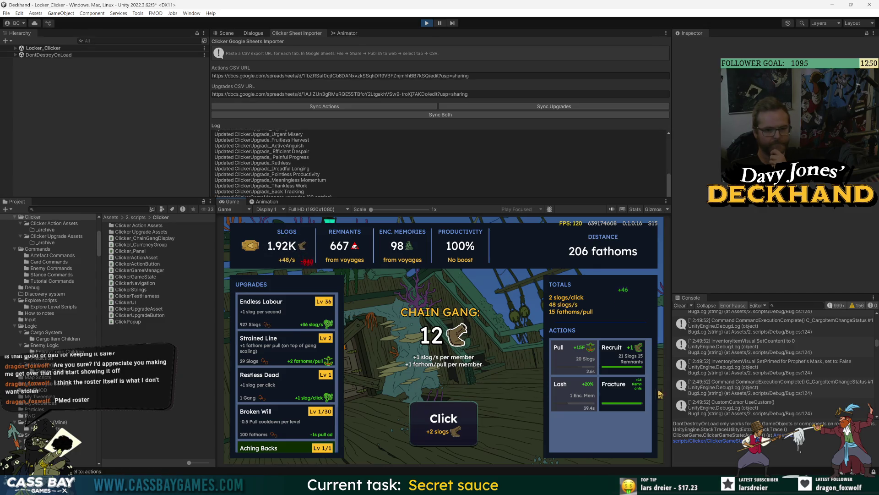
left_click(622, 393)
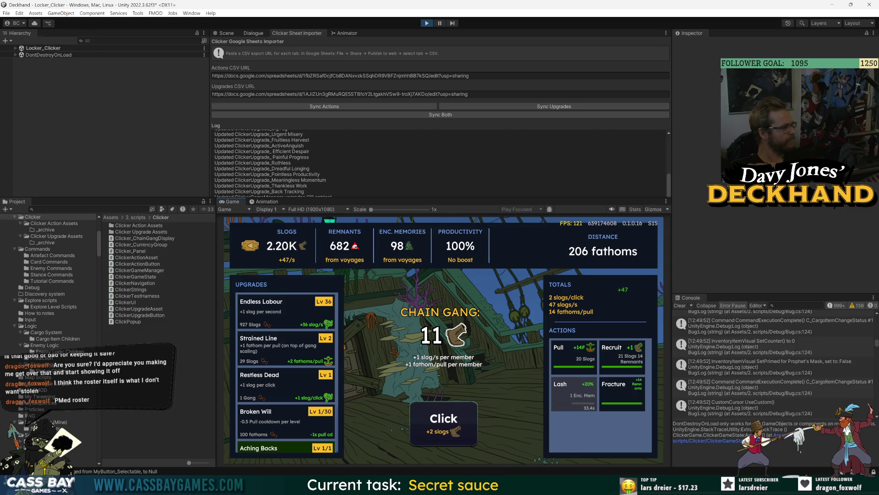
key("ctrl+p")
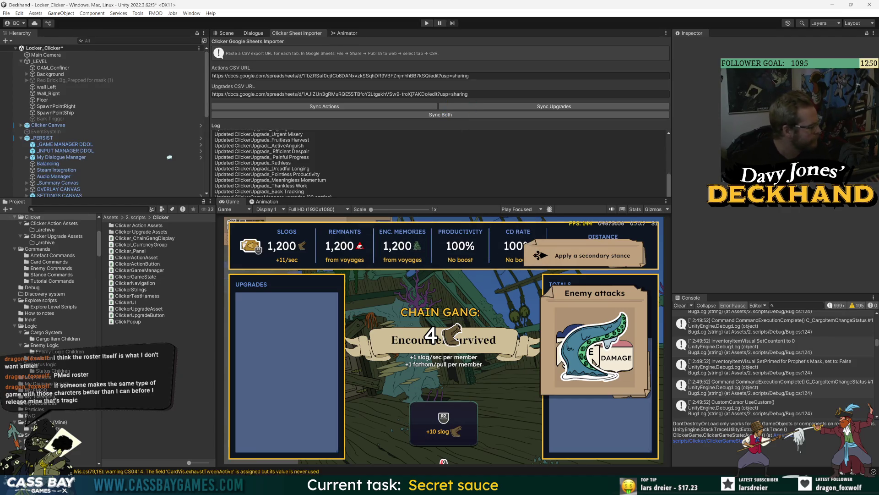
Step: Run Sync Both in the Clicker Sheet Importer, then re-enter Play mode
left_click(454, 115)
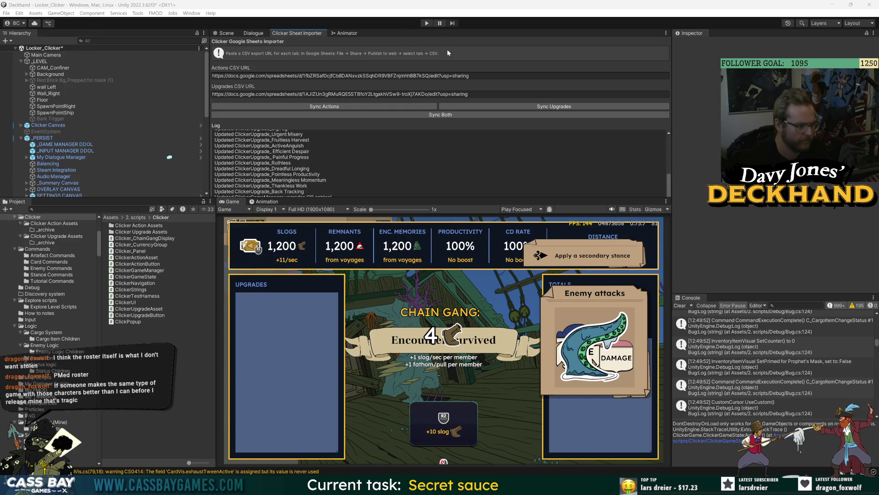
left_click(427, 25)
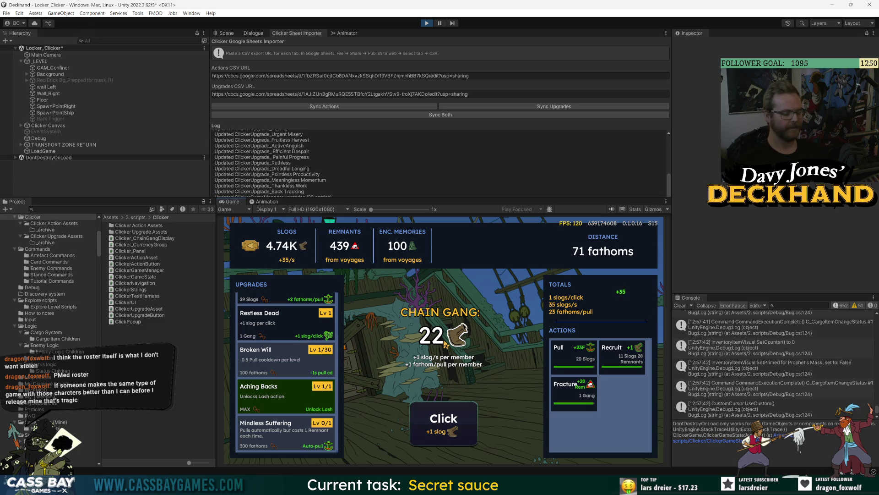
Step: Pull to 94 fathoms, recruit and lash, then alternate fracturing and recruiting chain gang members
left_click(578, 362)
left_click(620, 362)
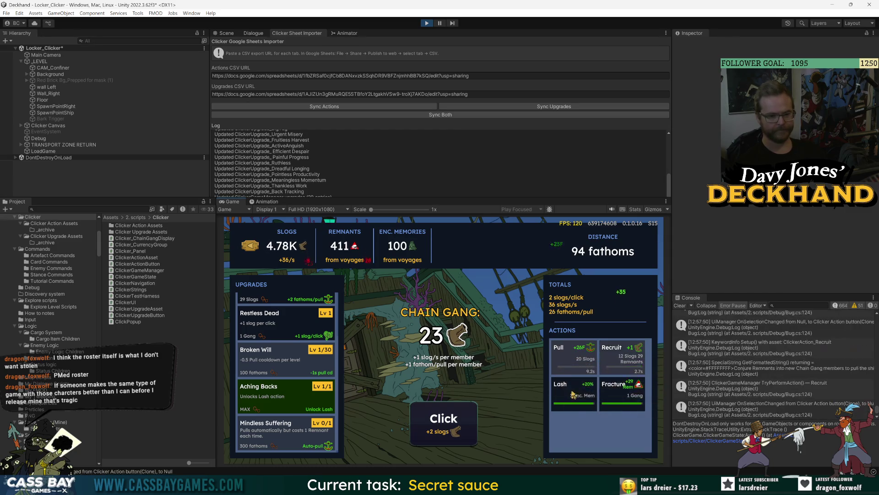
left_click(573, 395)
left_click(618, 391)
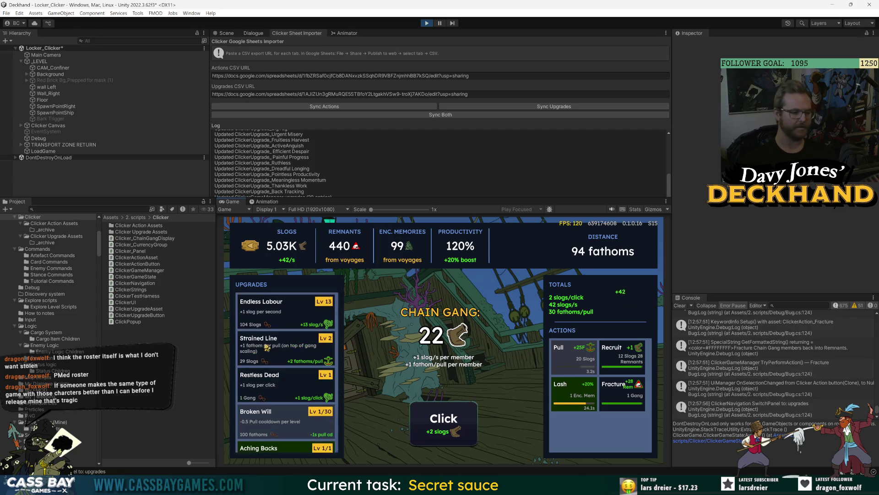
left_click(623, 364)
left_click(627, 407)
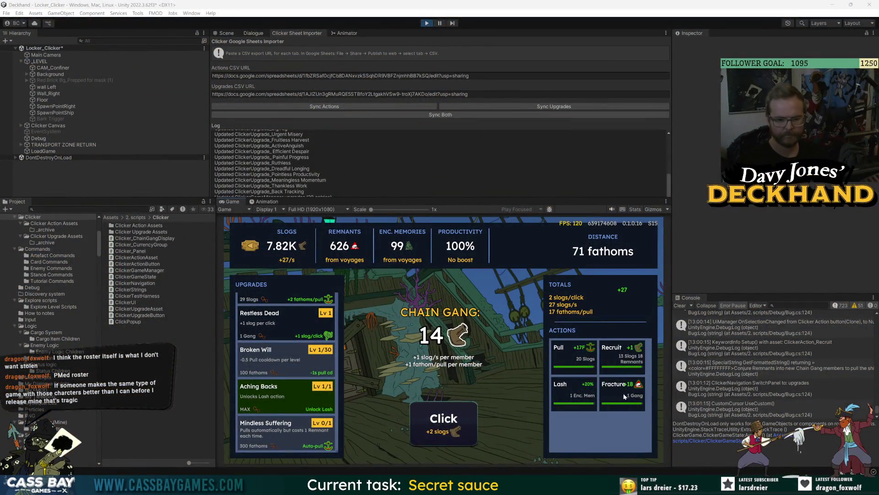
left_click(603, 405)
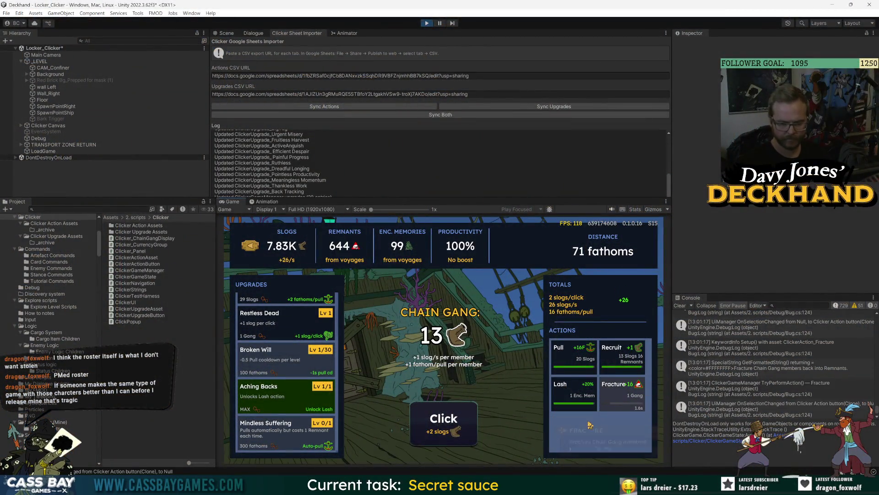
left_click(619, 357)
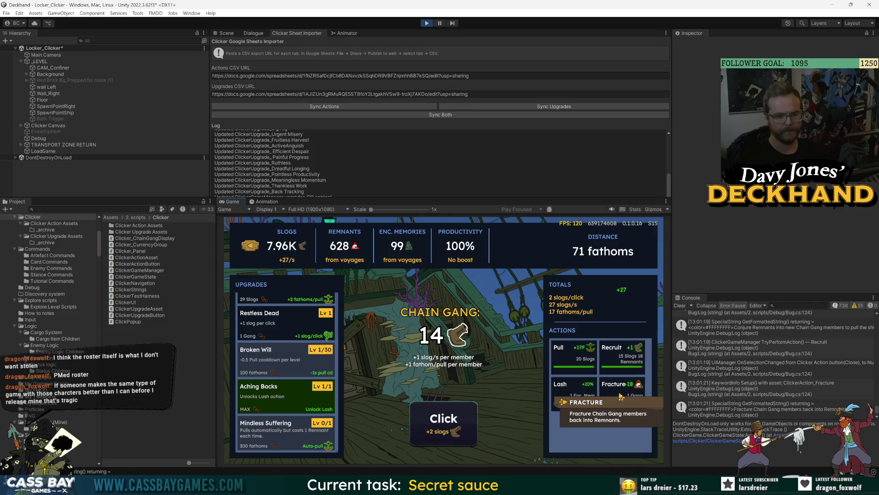
left_click(621, 397)
left_click(619, 352)
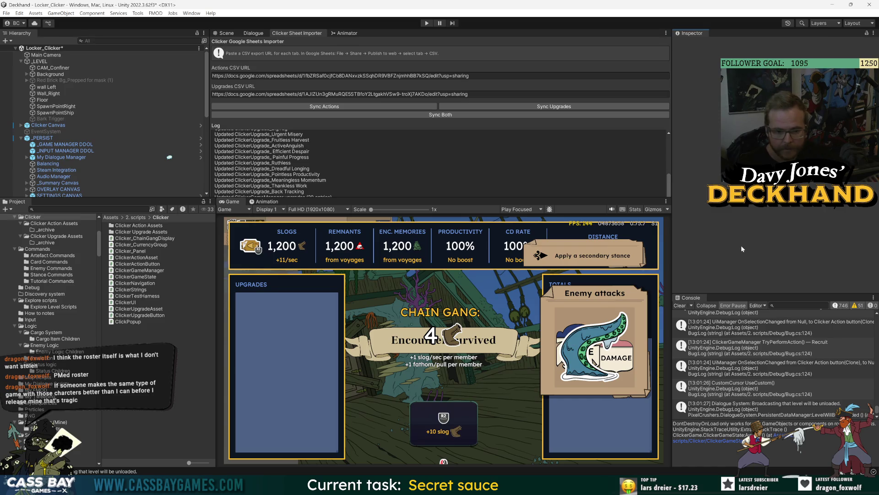
Step: Empty the Console window of all its log entries with Clear
mouse_move(582, 485)
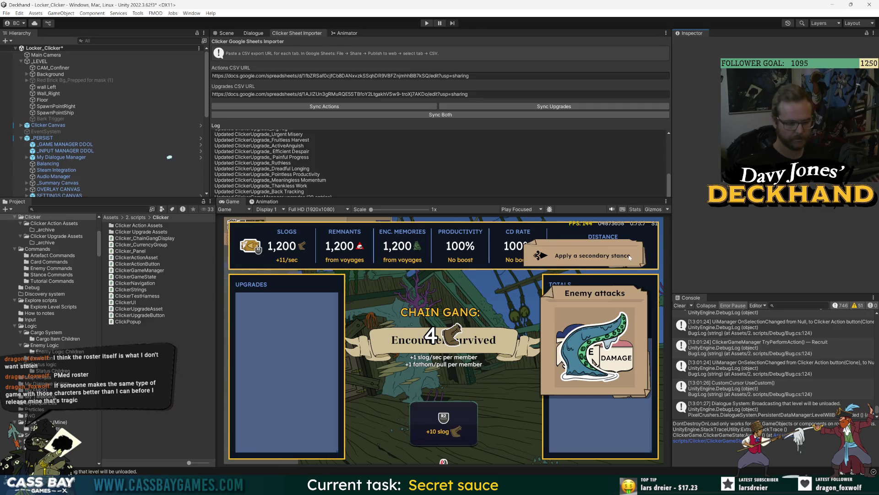
left_click(680, 306)
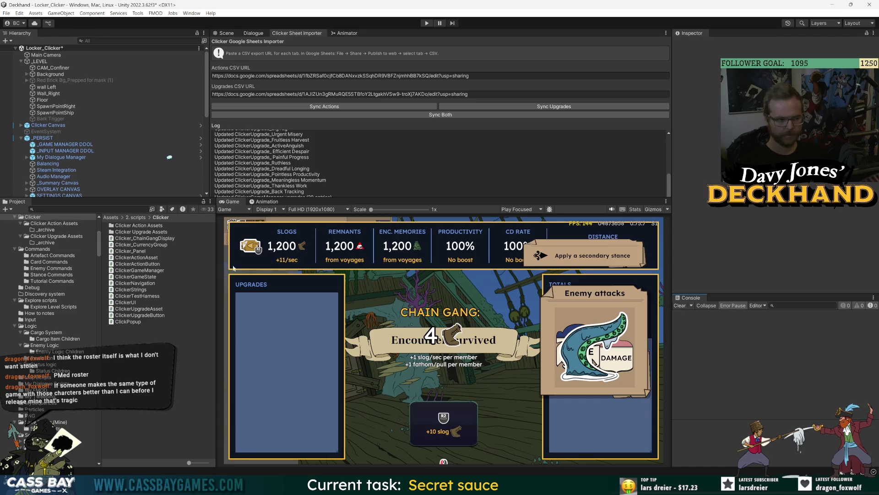
Step: Open the Clicker Action button prefab and give the scene view more room than the game view
type("action but")
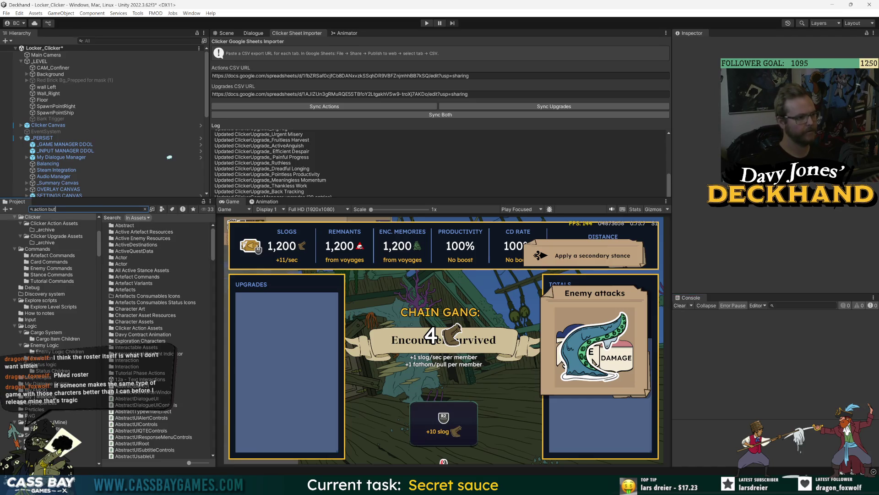
type("ton")
double_click(122, 226)
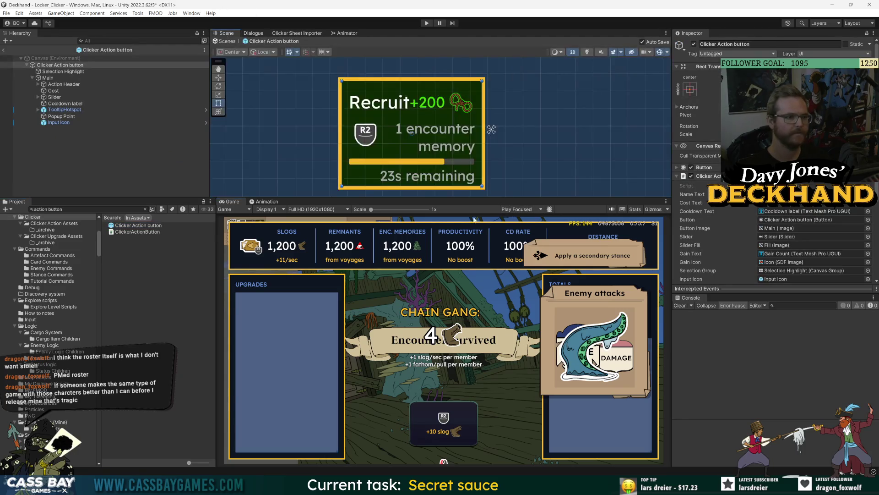
left_click_drag(473, 198, 474, 355)
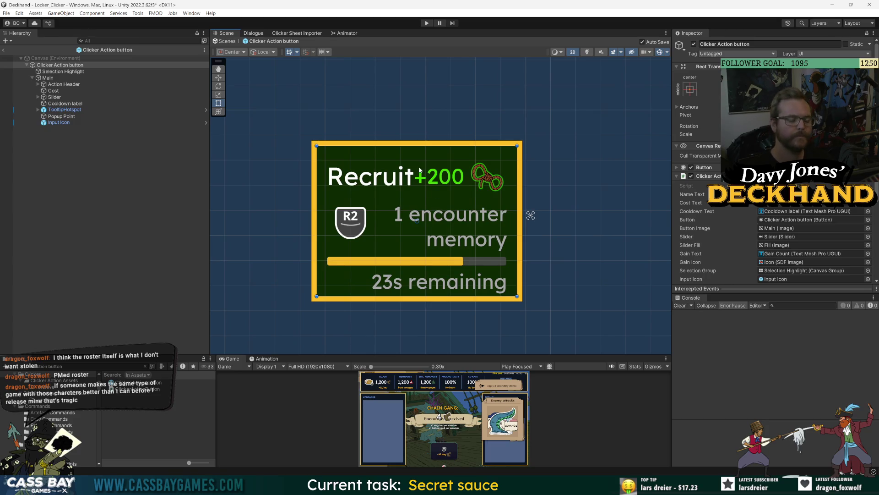
scroll(418, 166, "down", 3)
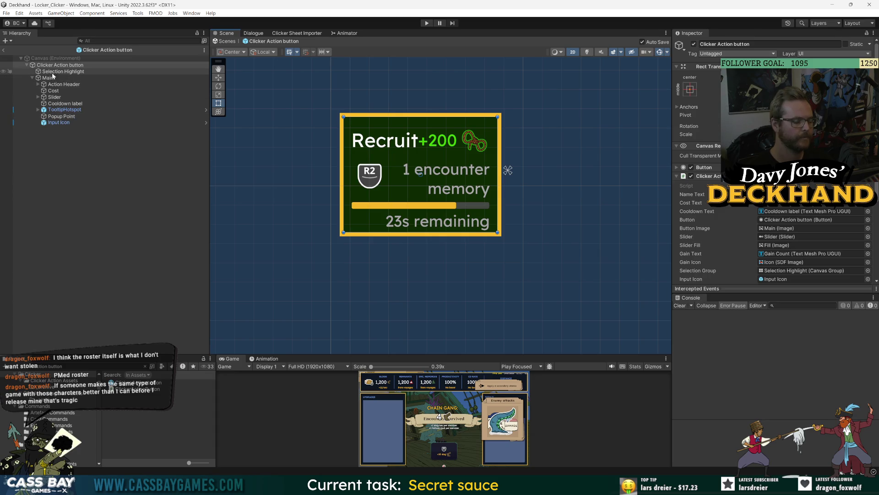
Step: Change the Header text from 'Recruit' to 'False Memory', then select Action Header
left_click(38, 84)
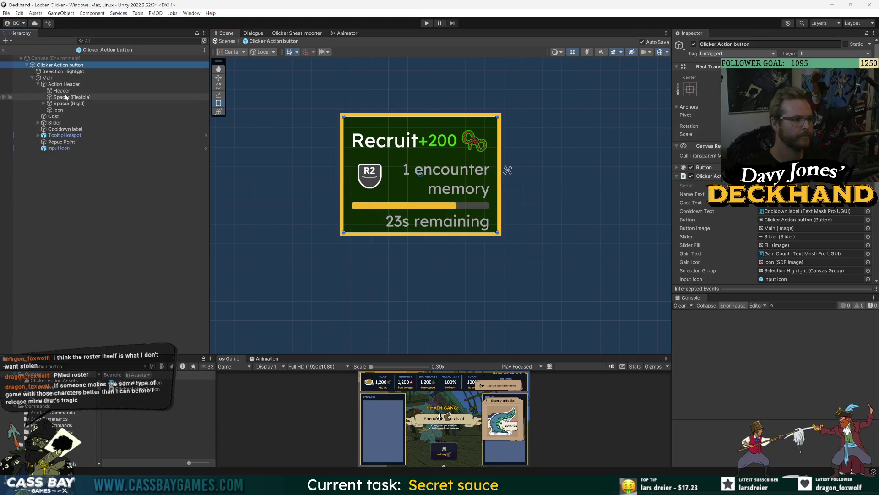
left_click(62, 90)
left_click(688, 205)
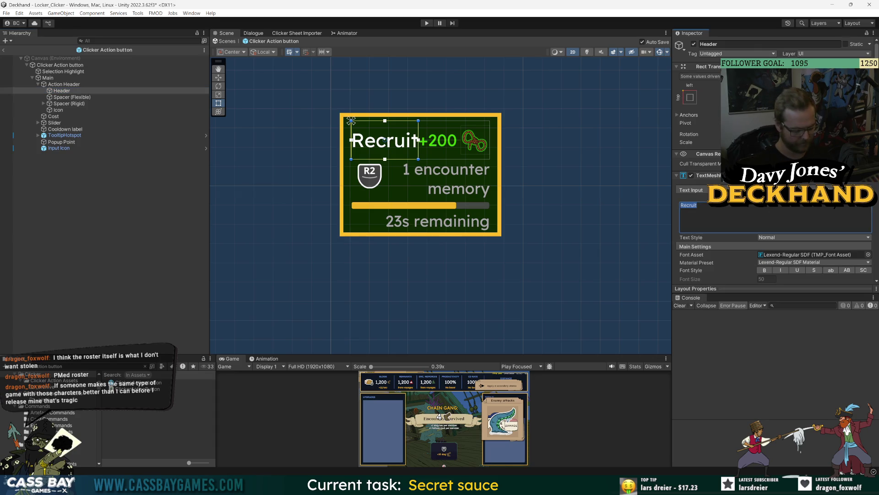
type("Fale")
key("BackSpace")
type("se Memory")
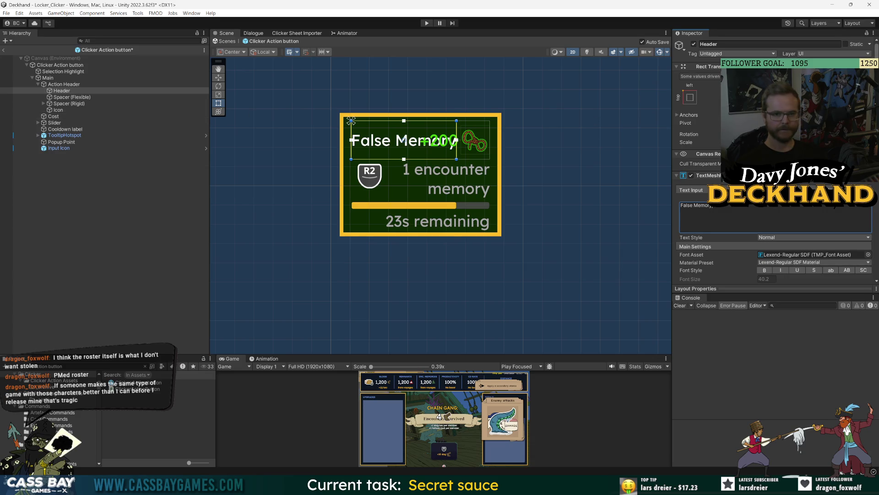
left_click(61, 86)
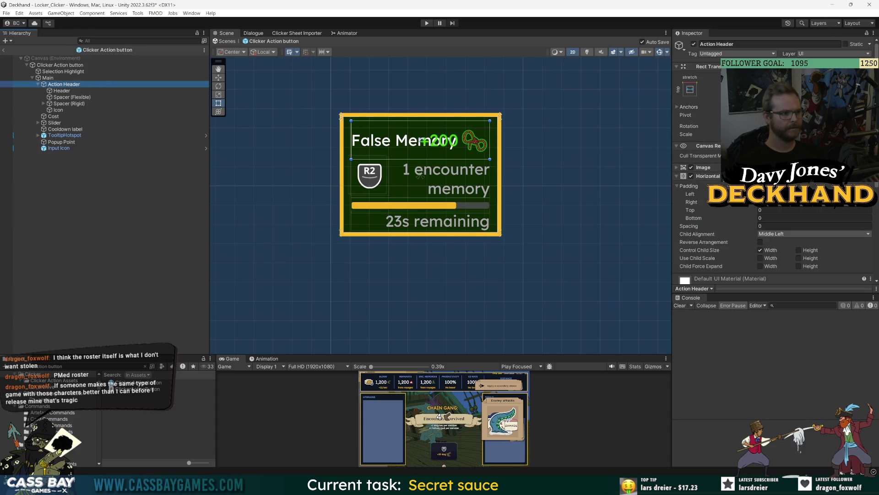
Step: Inspect the flexible spacer, rigid spacer, Icon, Header and Gain Count objects
left_click(63, 98)
key("Down")
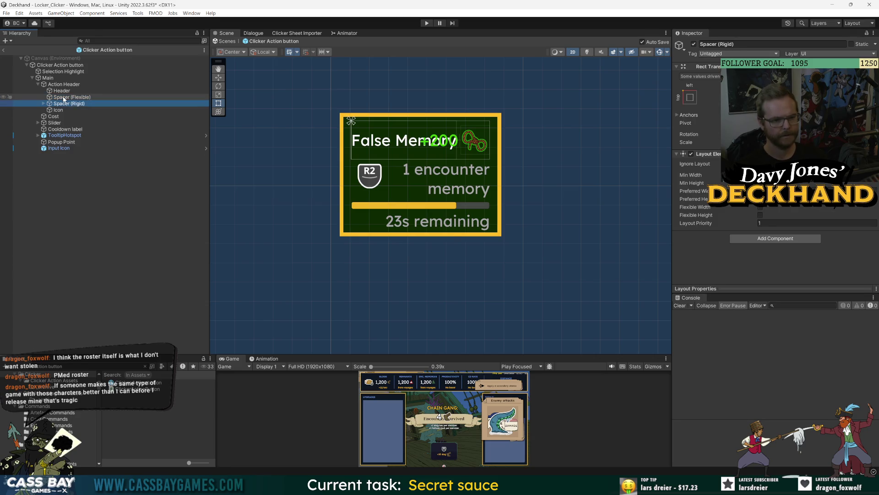
key("Right")
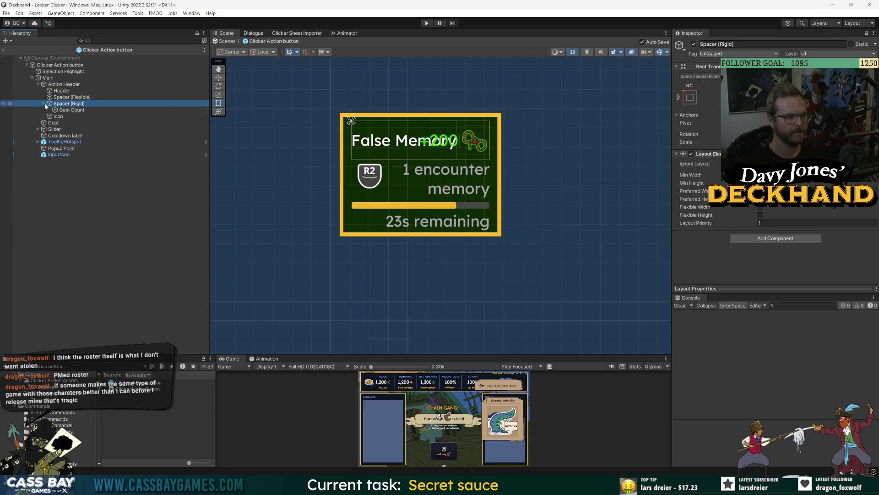
left_click(58, 118)
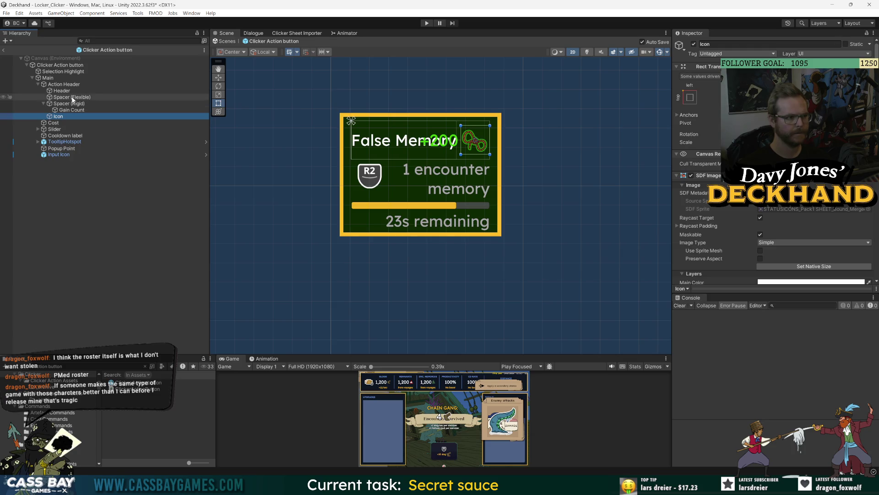
left_click(72, 98)
left_click(71, 92)
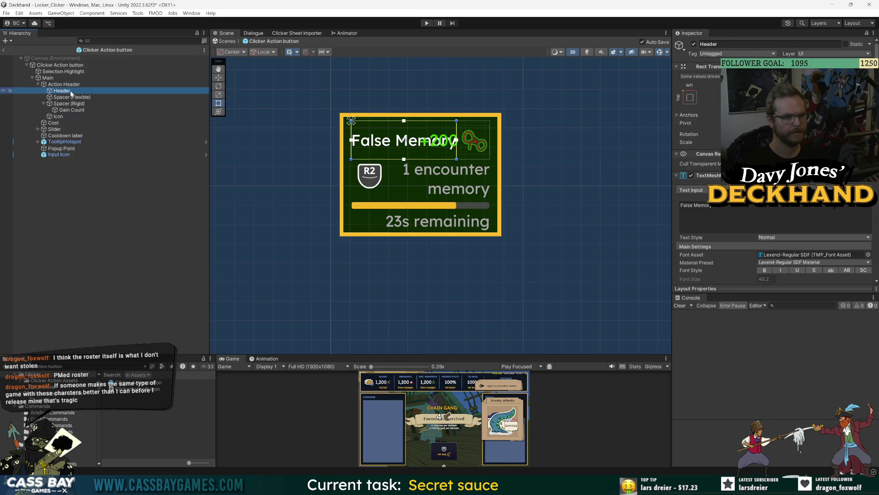
left_click(67, 111)
Step: Drag Gain Count out of Spacer (Rigid) to sit directly under Action Header
key("Up")
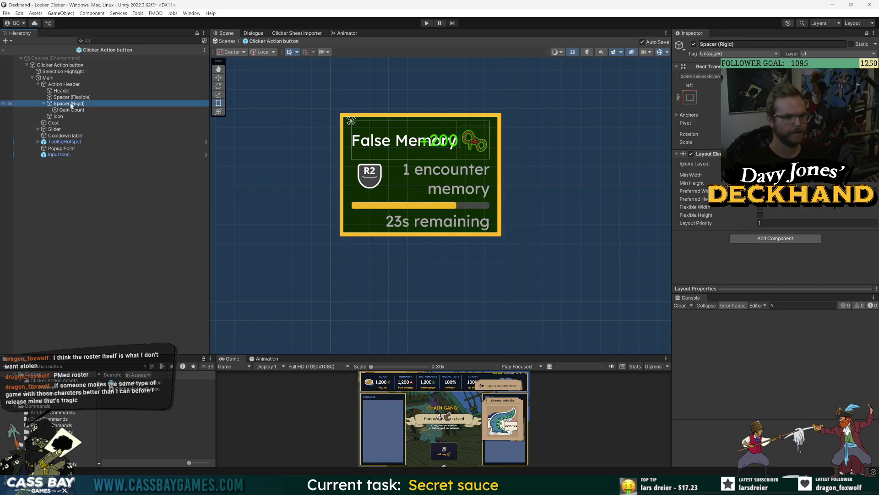
left_click(72, 111)
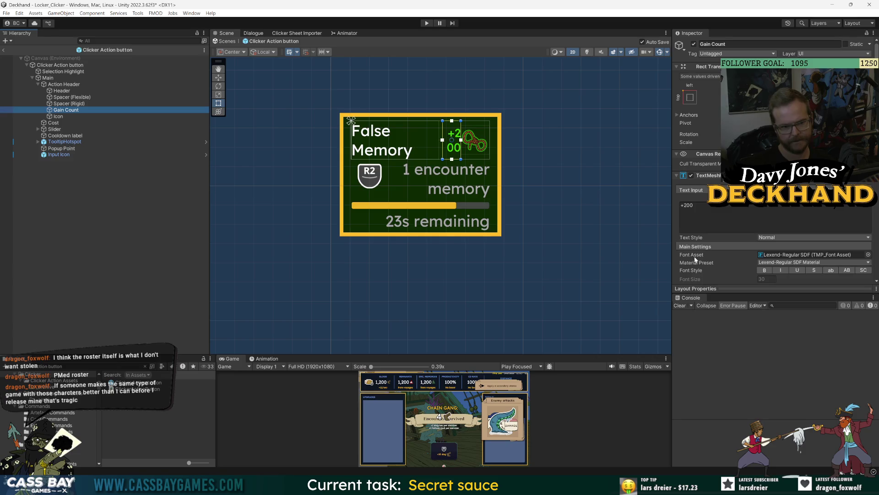
scroll(705, 251, "down", 3)
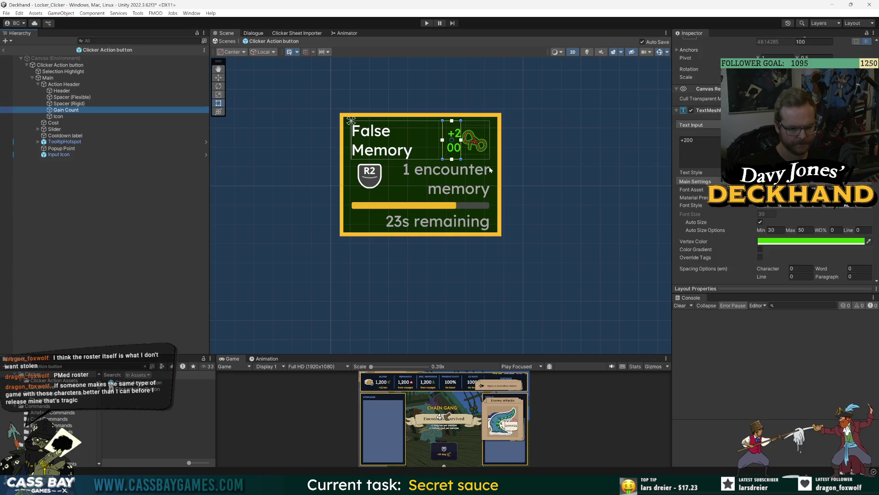
Step: Set the Header's Min Width to 100, then 50, and drag the rigid spacer below Gain Count
left_click(62, 91)
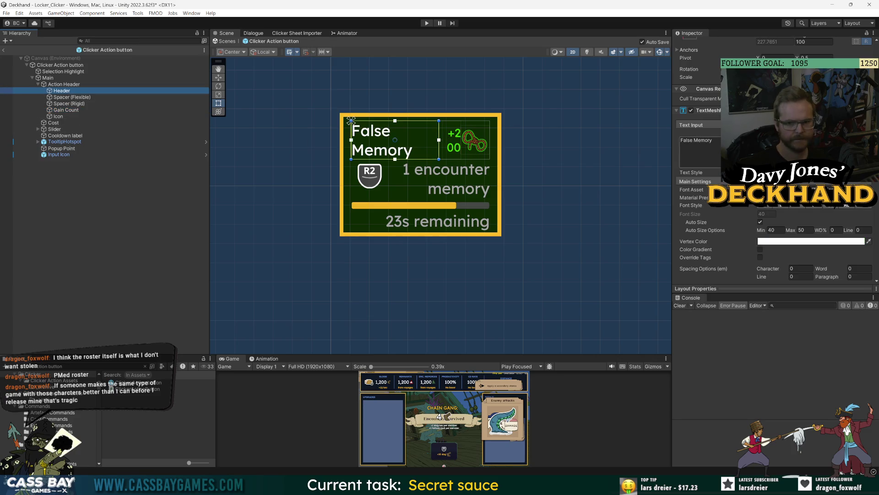
scroll(709, 235, "down", 5)
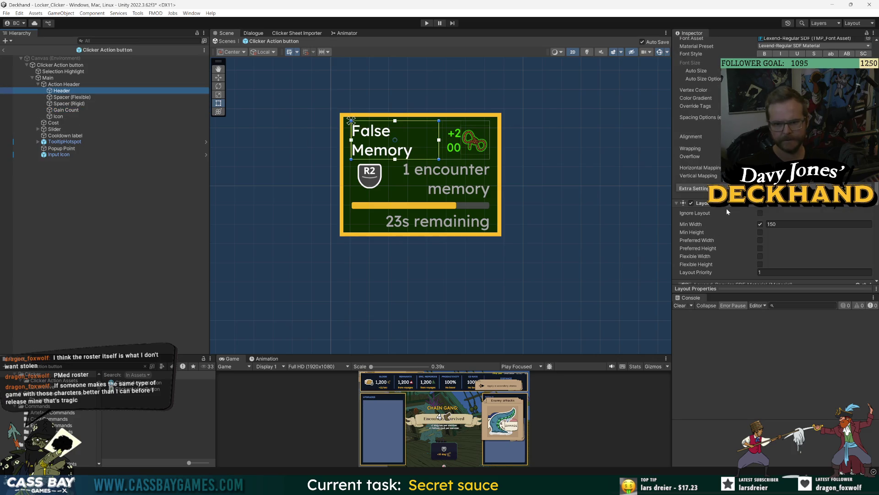
left_click(733, 223)
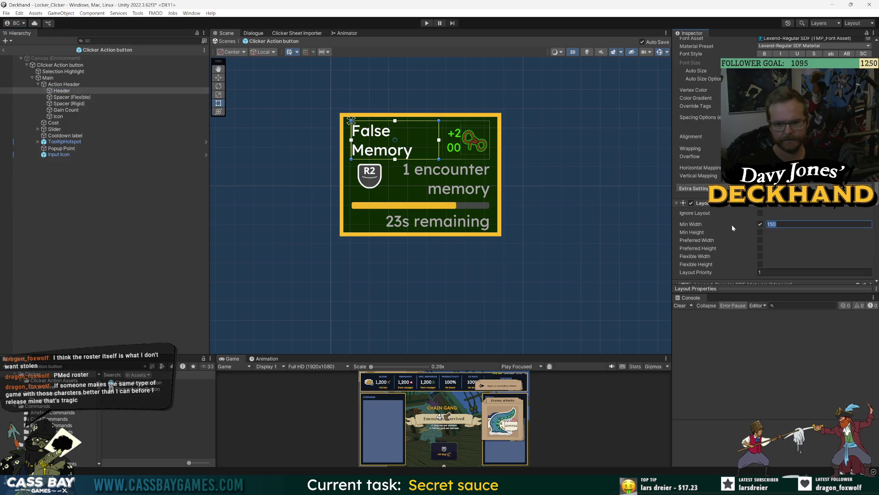
type("100")
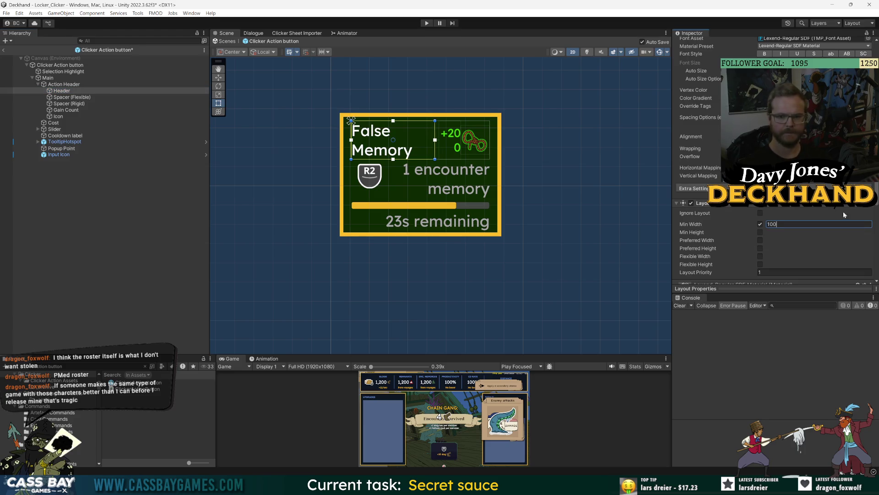
key("Return")
type("50")
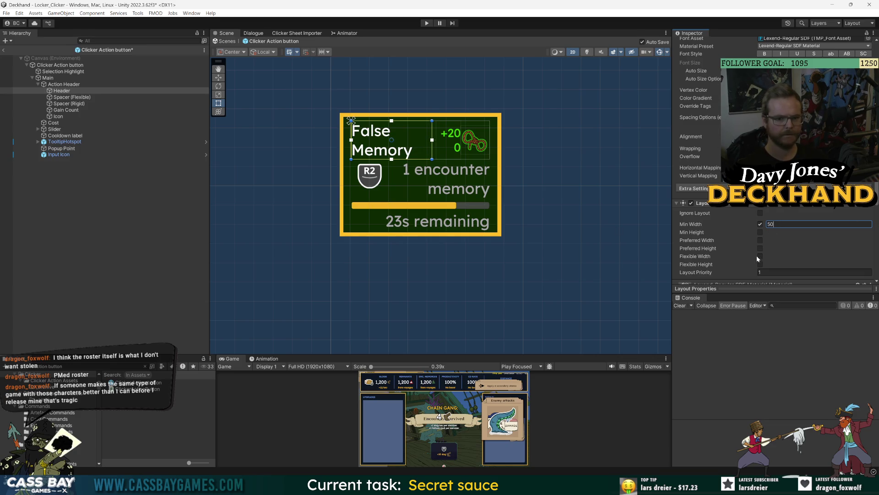
scroll(757, 260, "down", 3)
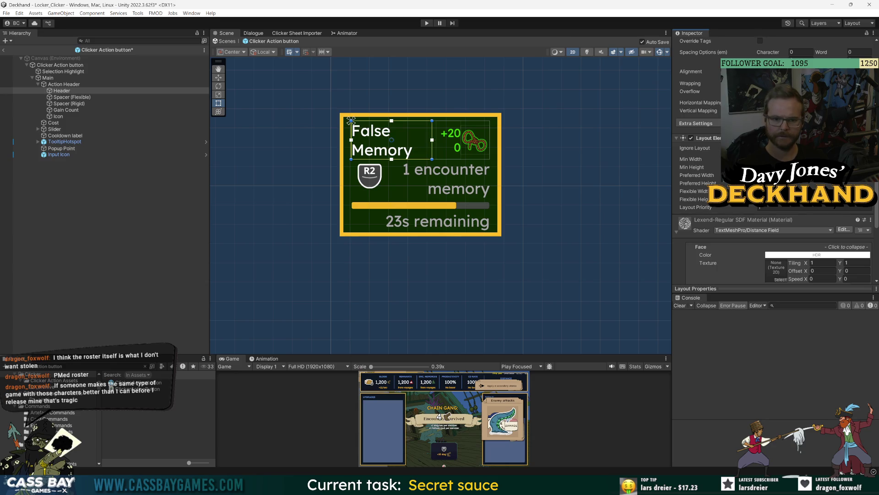
key("Return")
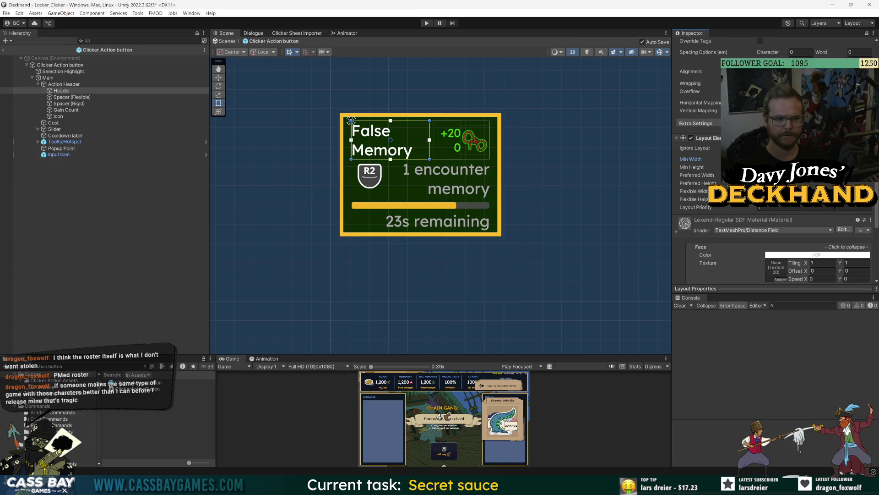
left_click(69, 104)
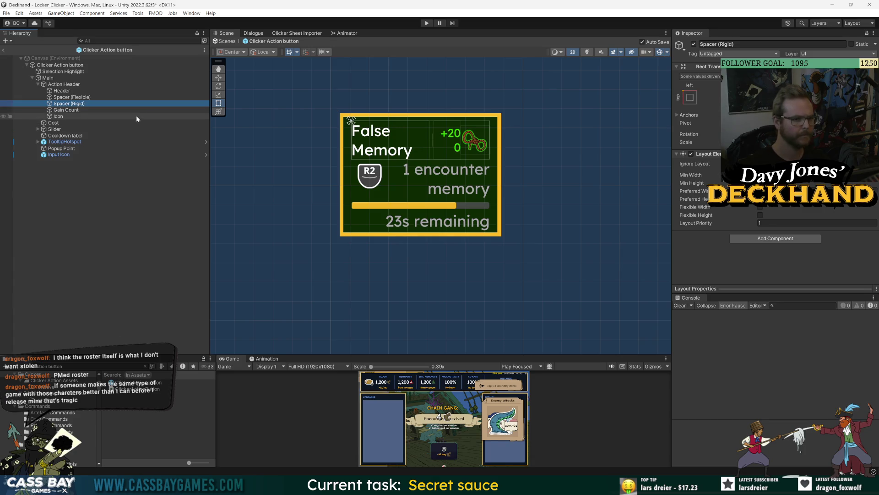
left_click_drag(62, 104, 63, 114)
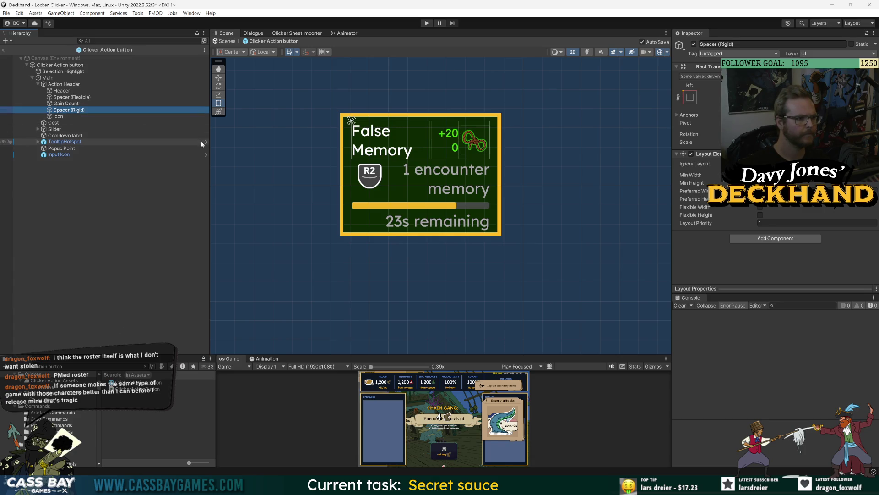
Step: Inspect the Gain Count, flexible spacer and Header title layout settings
left_click(117, 103)
scroll(704, 271, "down", 5)
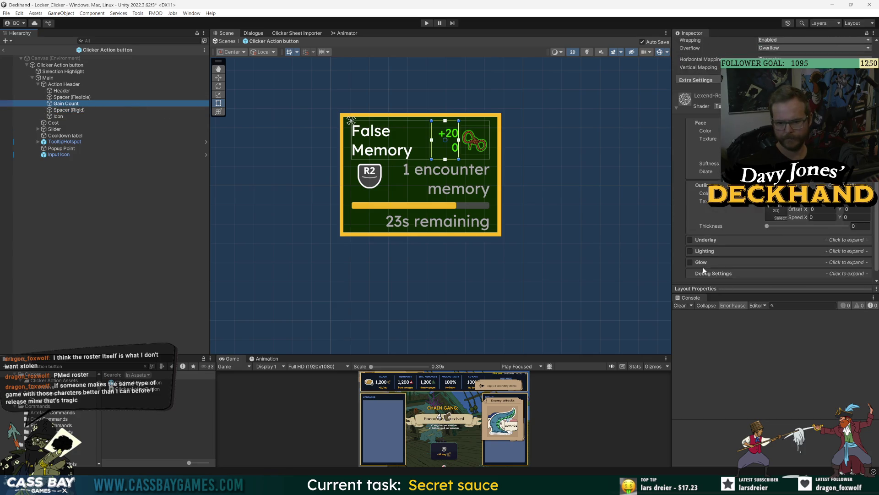
left_click(70, 97)
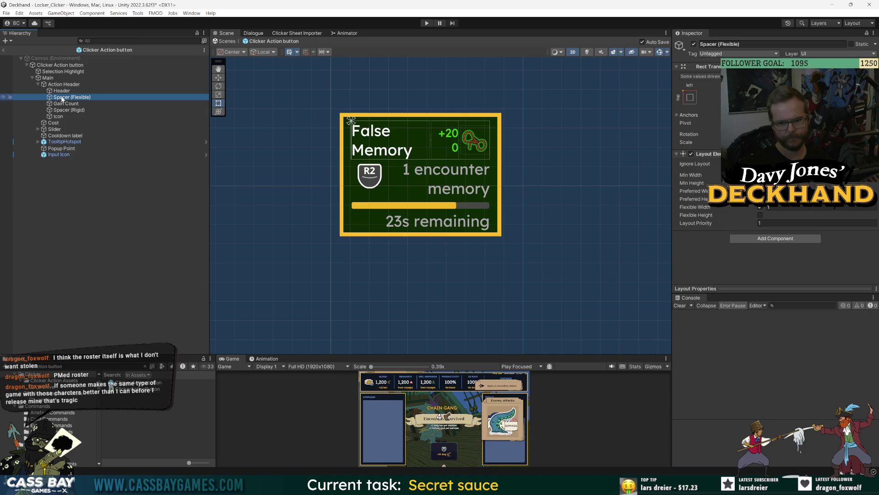
left_click(62, 90)
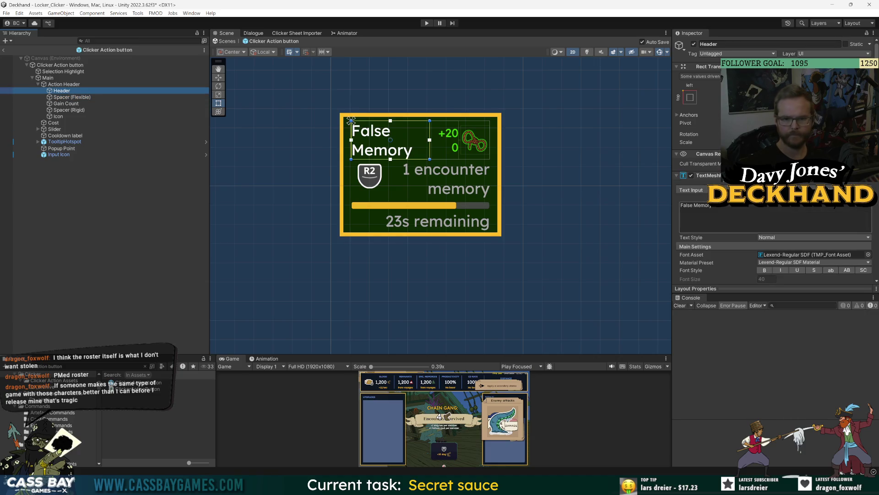
scroll(799, 240, "down", 3)
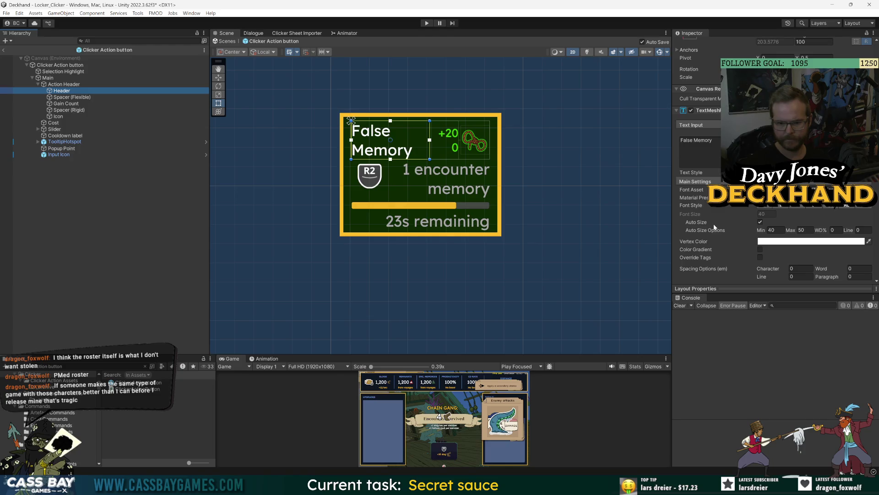
scroll(714, 222, "down", 10)
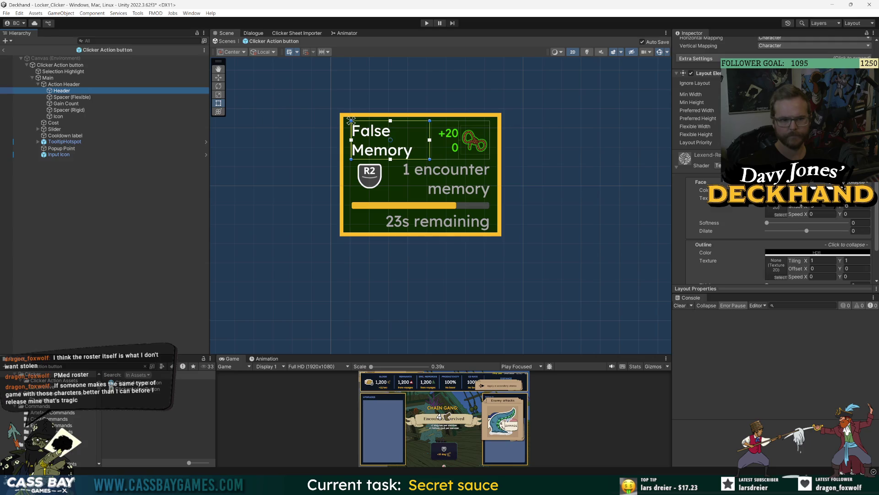
Step: Try a Preferred Width on the Header title, then revert it
left_click(732, 110)
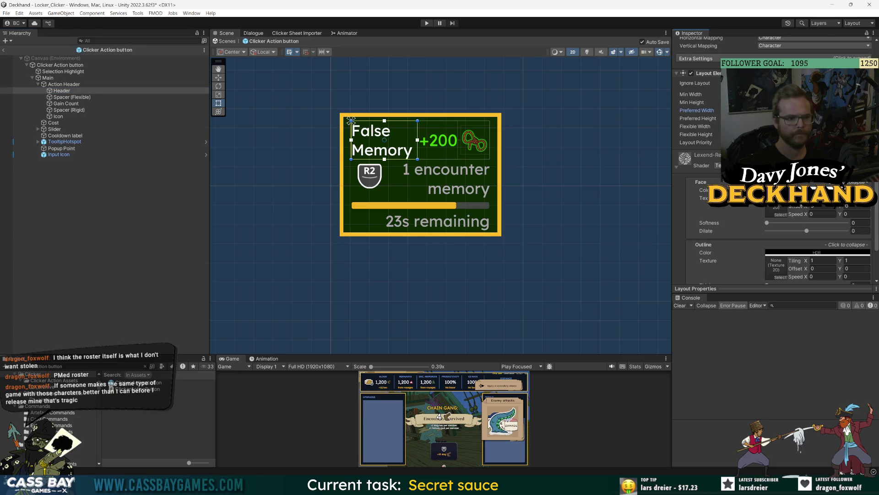
key("Return")
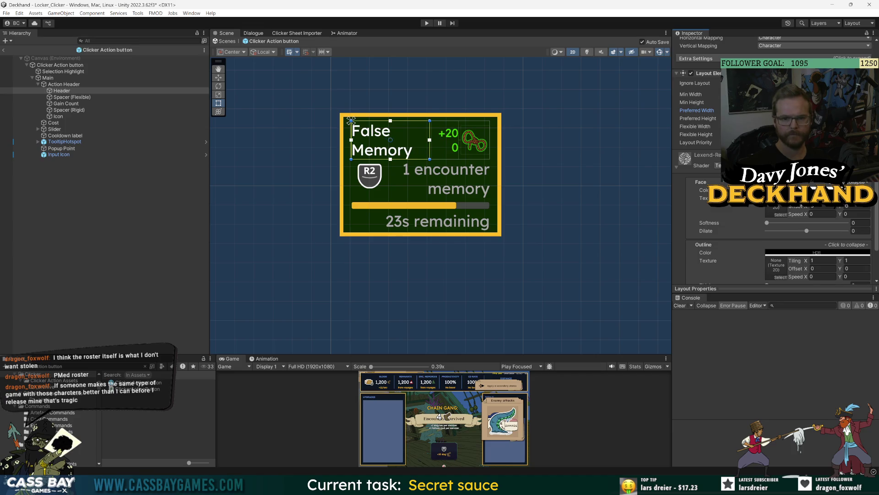
left_click(733, 127)
Step: Review the Action Header, Header title and flexible spacer layouts, ending on Gain Count
left_click(64, 84)
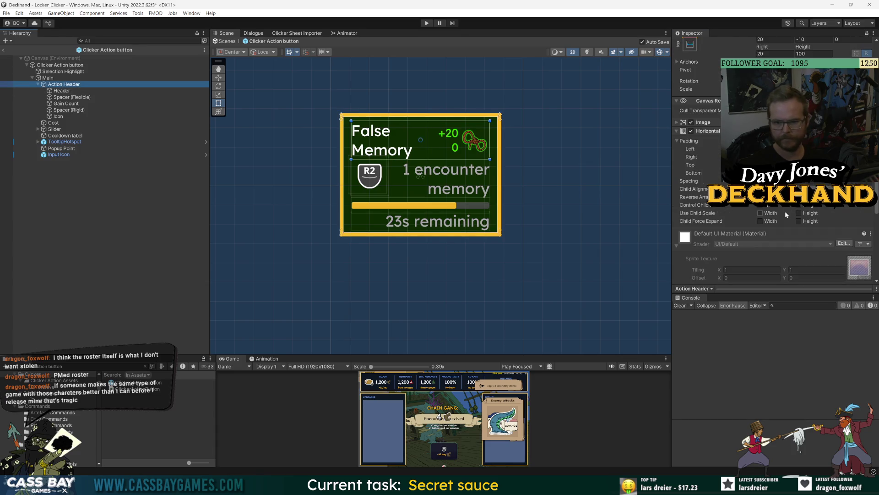
left_click(61, 91)
left_click(707, 161)
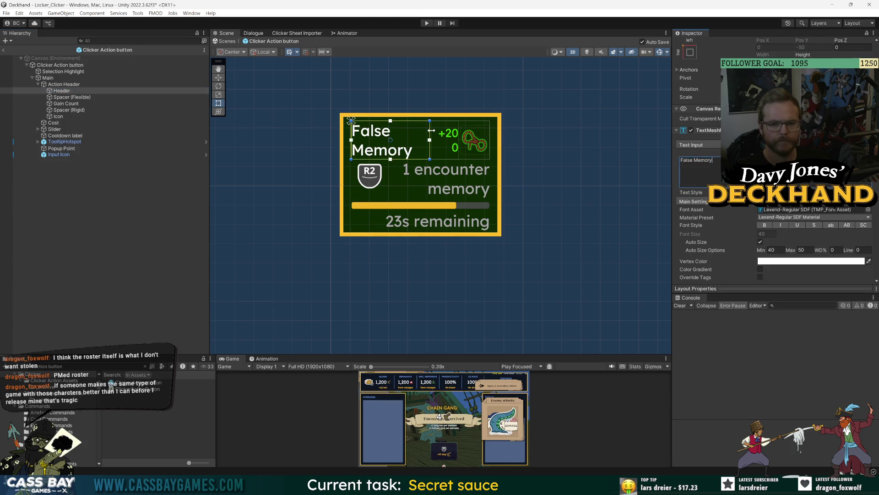
scroll(691, 185, "down", 5)
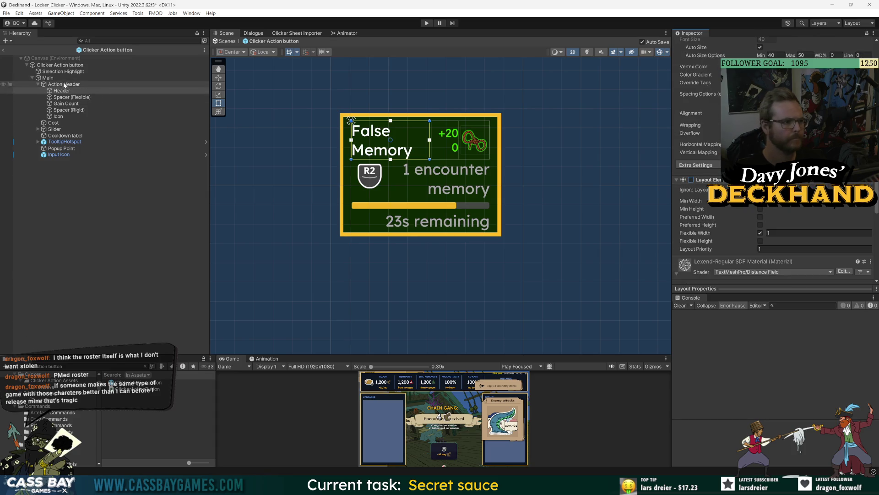
left_click(70, 98)
left_click(67, 104)
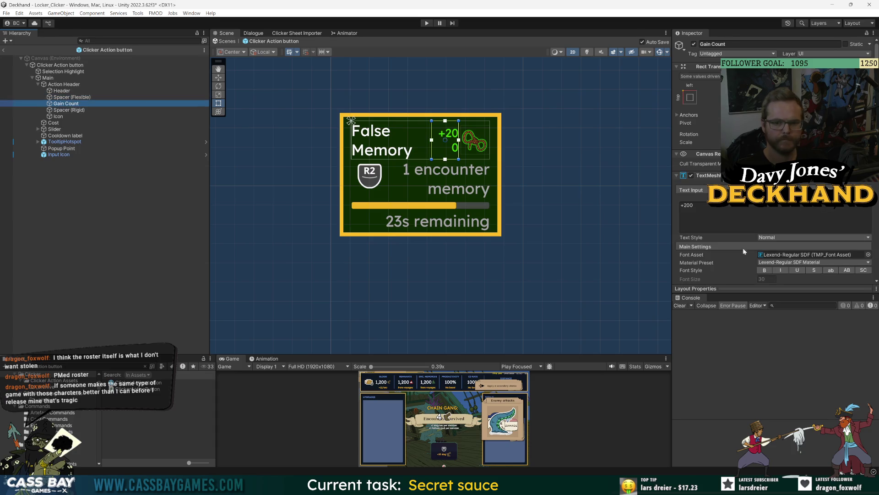
Step: Retype the Gain Count text as +2000
scroll(733, 238, "down", 10)
scroll(688, 254, "up", 10)
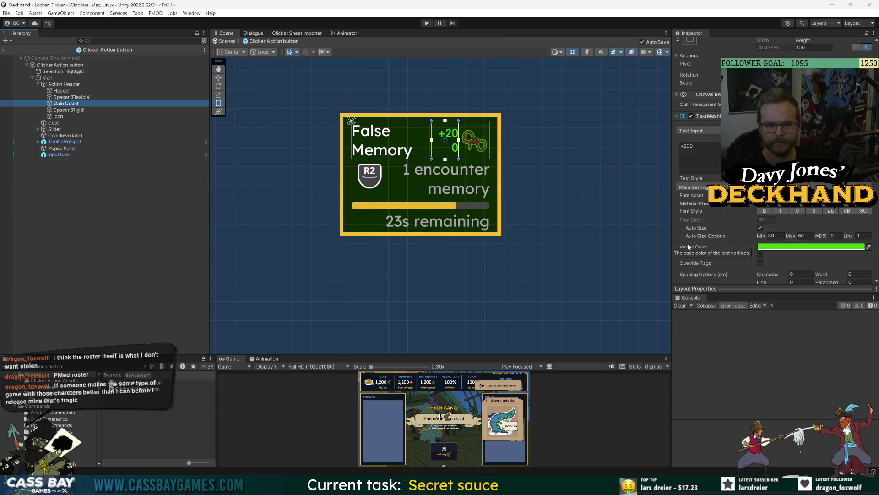
left_click(698, 149)
type("0")
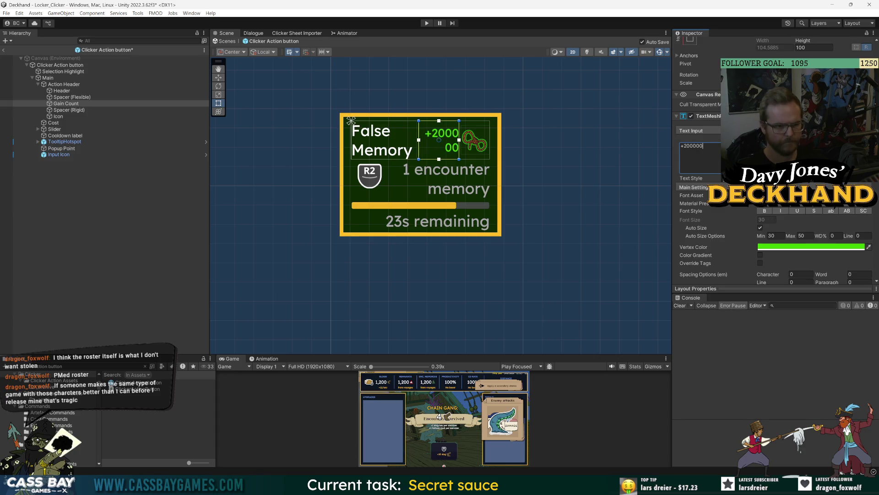
key("BackSpace")
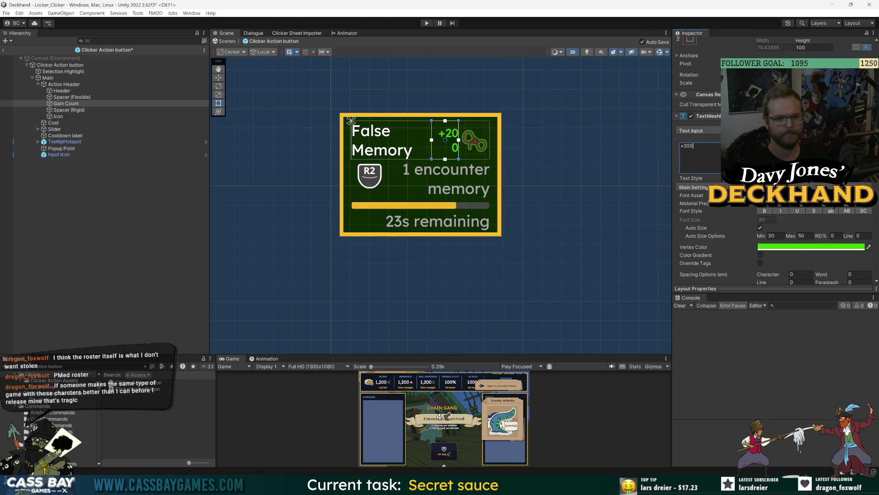
type("0")
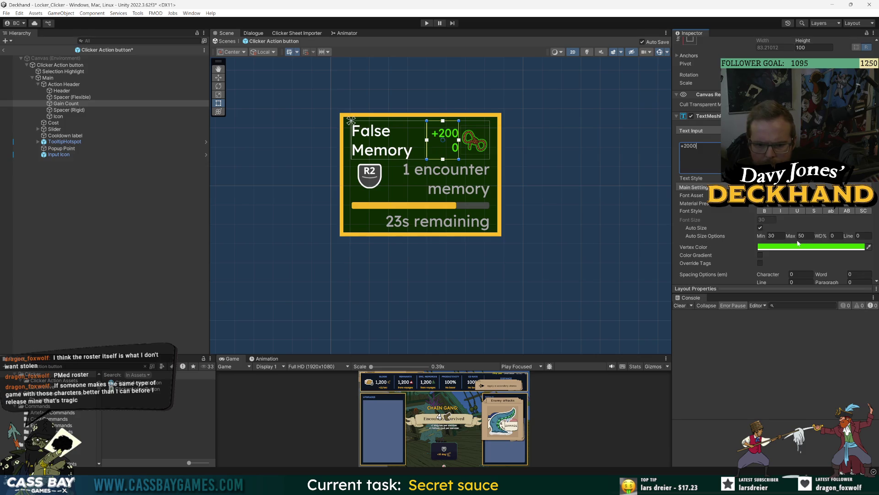
Step: Turn off Gain Count auto sizing and try Wrapping disabled, then re-enable it
scroll(756, 238, "down", 3)
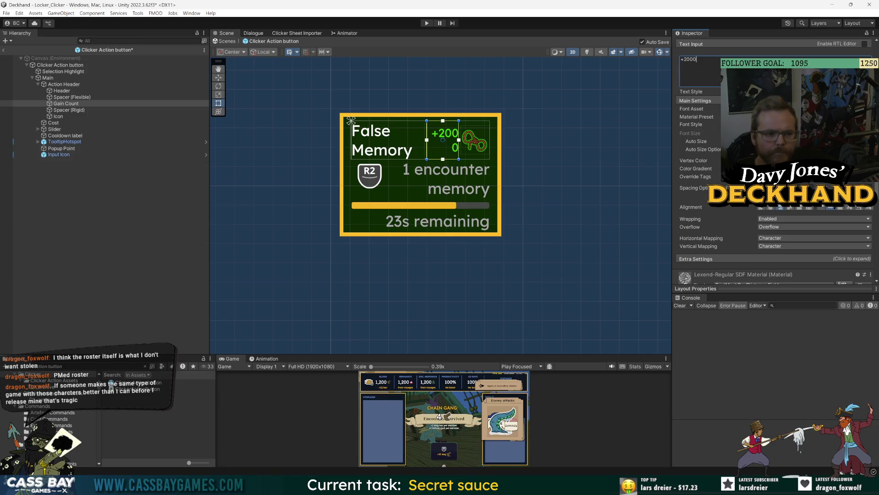
left_click(760, 141)
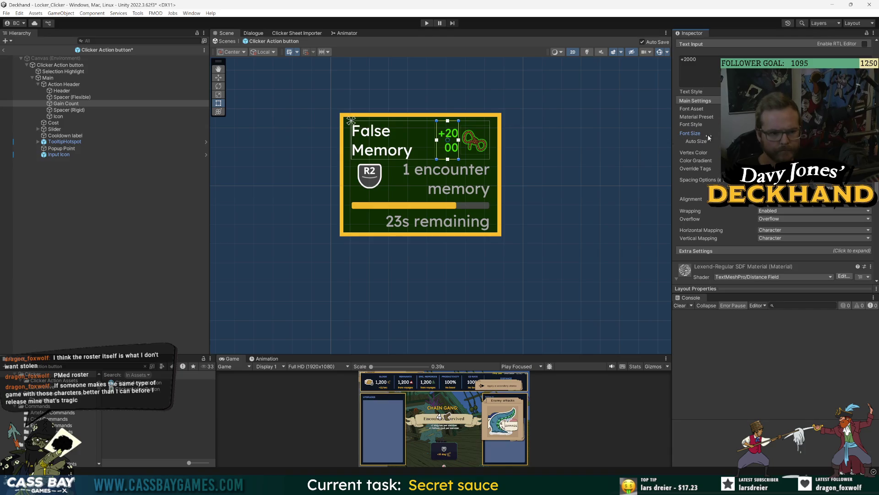
scroll(694, 188, "down", 2)
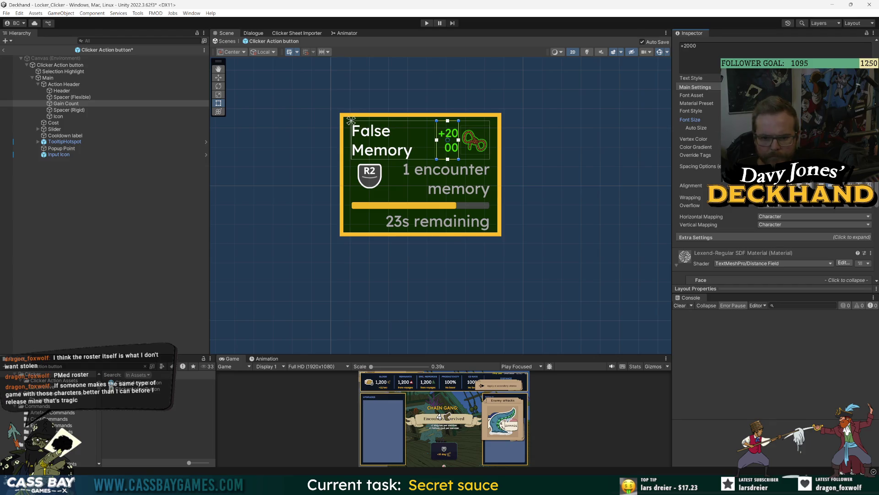
left_click(779, 197)
left_click(682, 207)
left_click(788, 207)
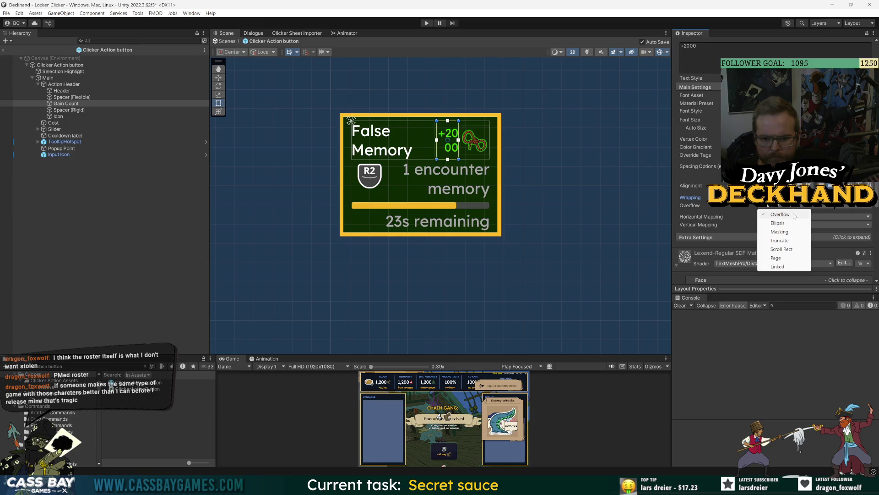
left_click(697, 196)
left_click(777, 197)
left_click(777, 207)
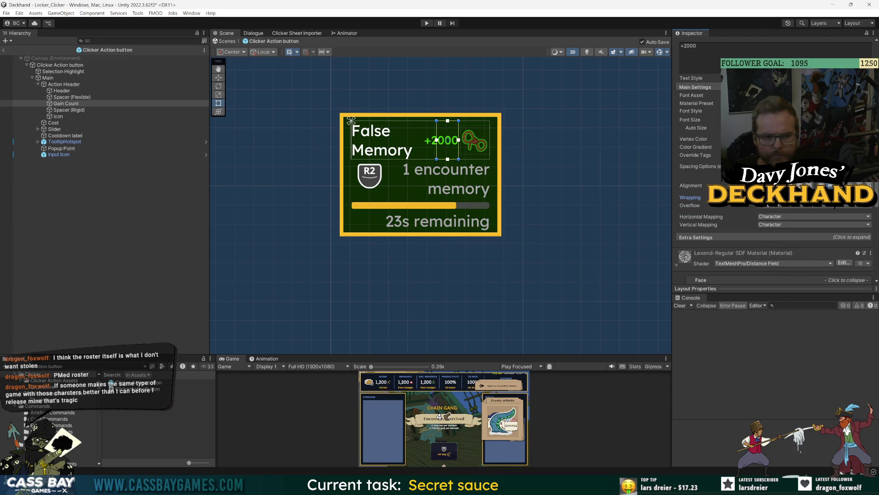
left_click(777, 197)
left_click(778, 214)
Step: Give the Spacer (Rigid) a Flexible Width of 1
scroll(713, 143, "up", 5)
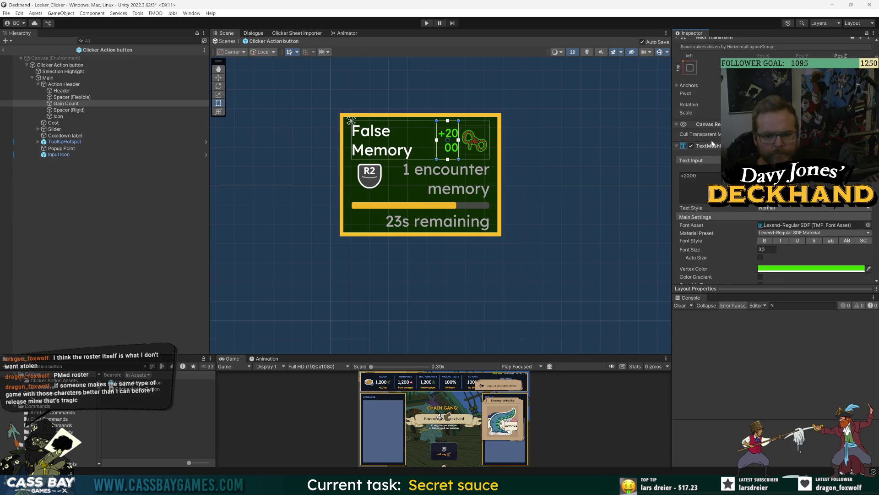
left_click(50, 97)
left_click(69, 110)
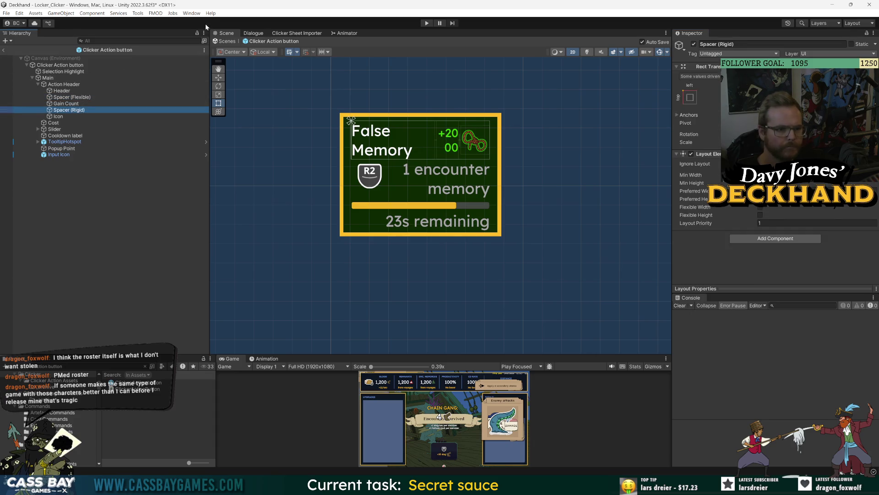
key("f")
scroll(443, 144, "down", 10)
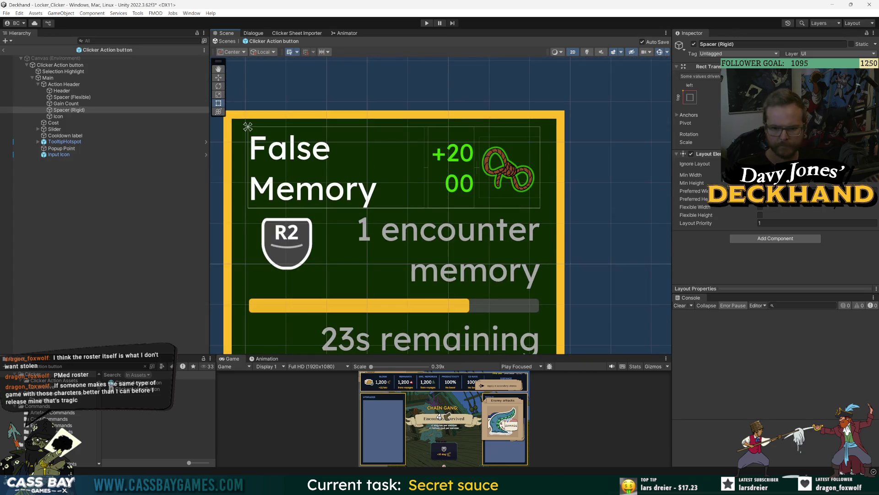
left_click(759, 207)
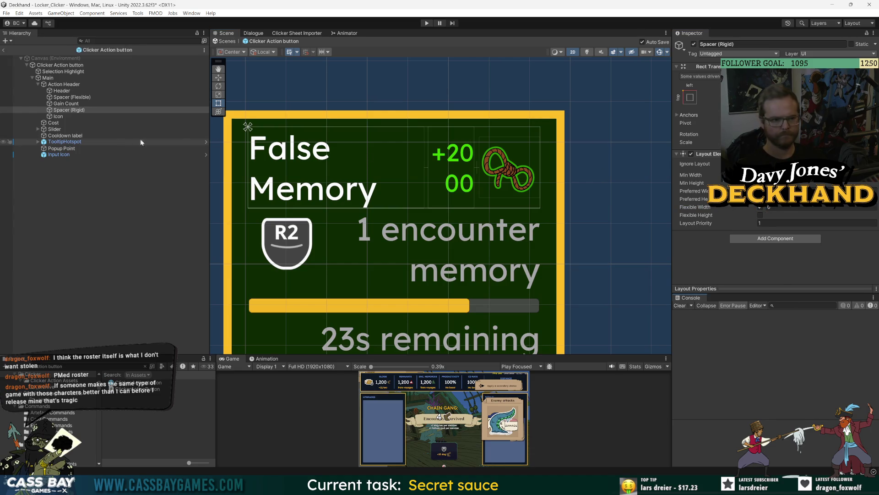
Step: Remove the Layout Element component from the Header title
left_click(60, 85)
left_click(60, 90)
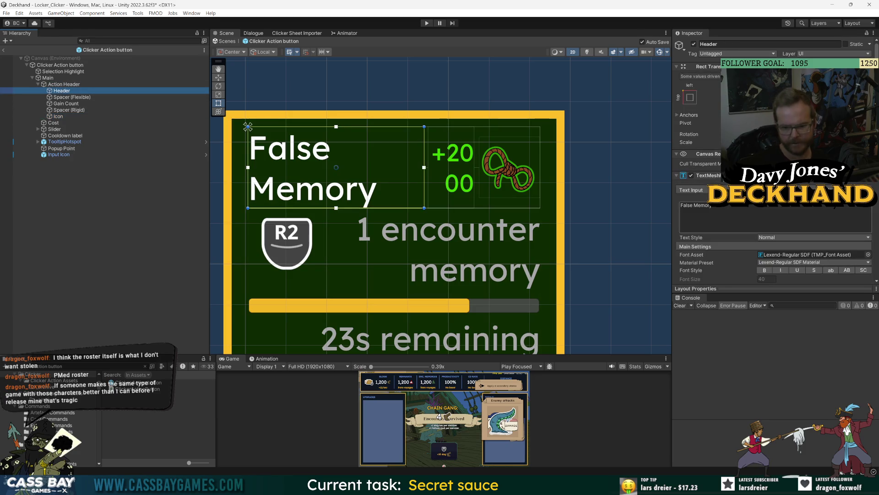
scroll(744, 258, "down", 10)
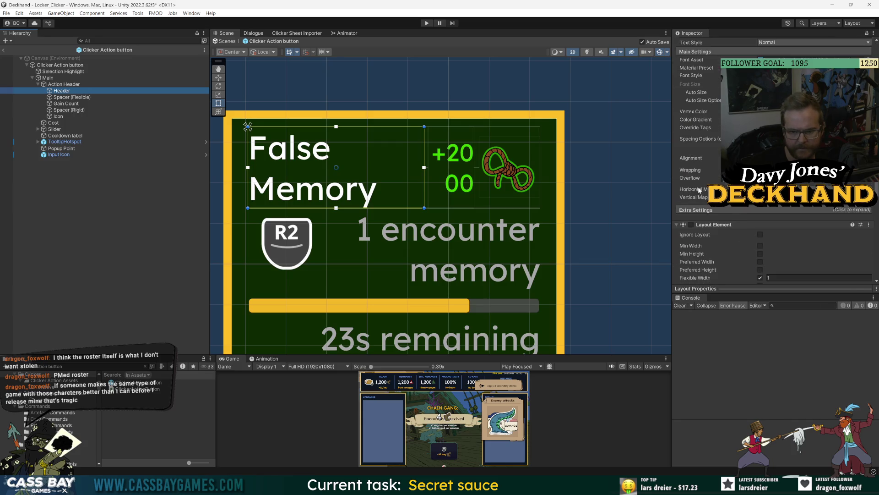
scroll(743, 258, "down", 5)
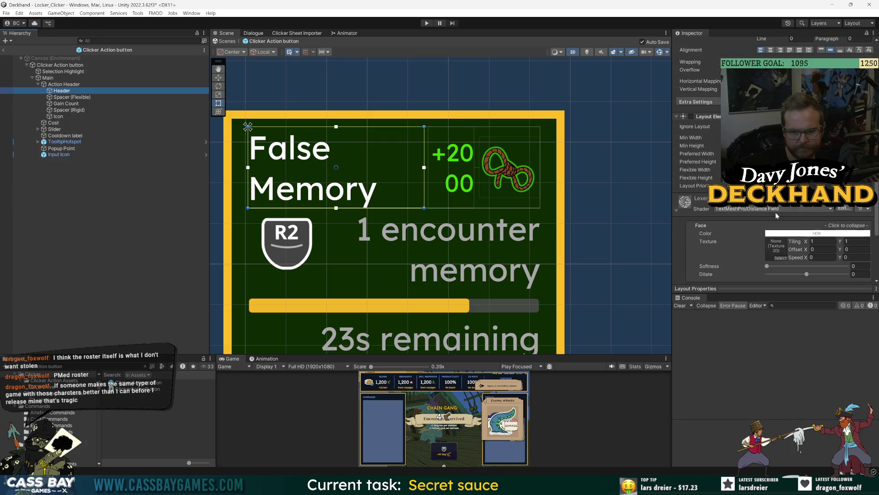
left_click(691, 116)
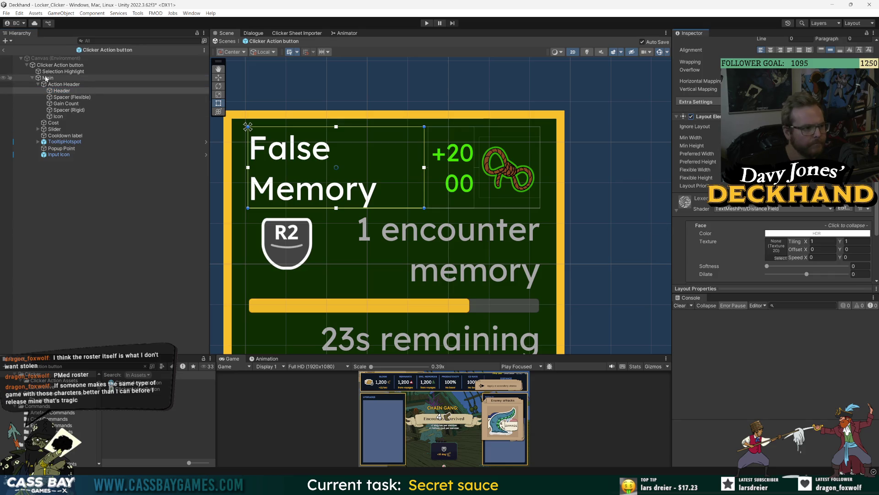
left_click(64, 84)
scroll(847, 270, "up", 4)
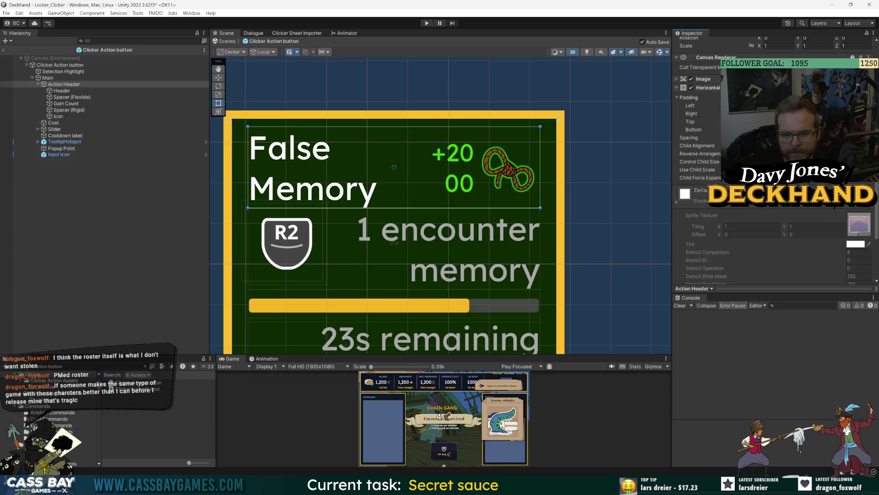
left_click(62, 91)
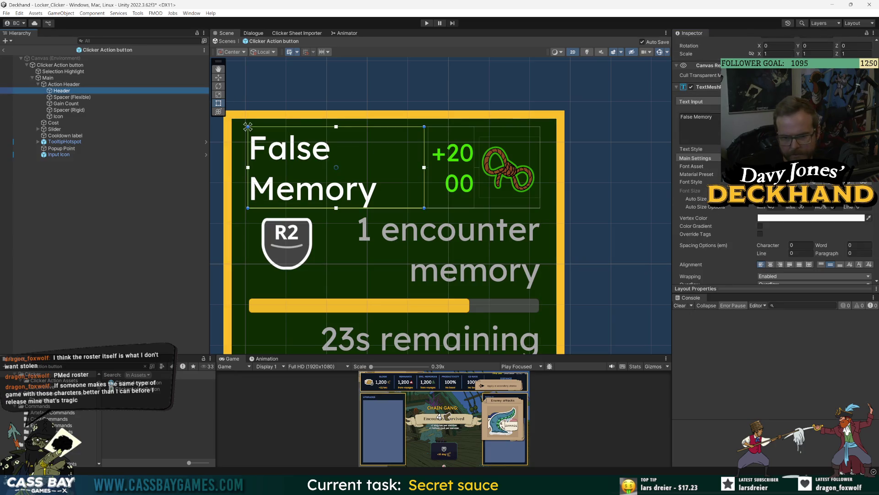
scroll(774, 206, "up", 3)
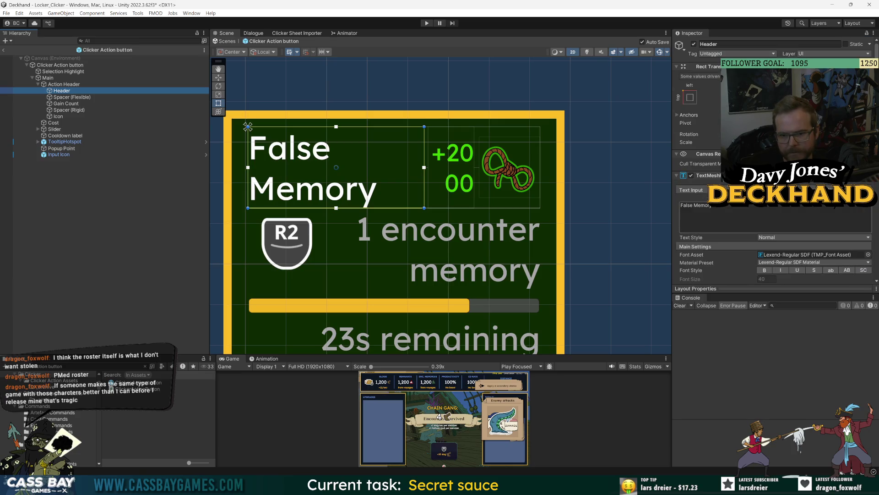
scroll(755, 217, "down", 5)
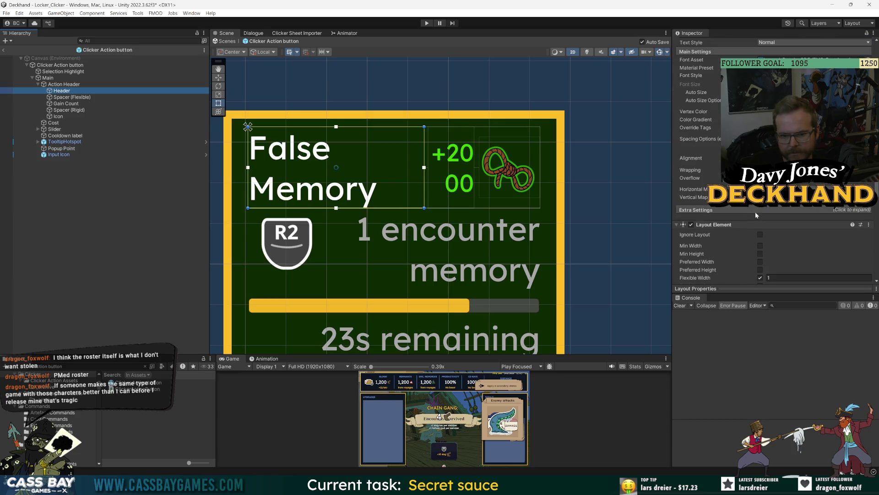
scroll(755, 212, "down", 5)
left_click(695, 83)
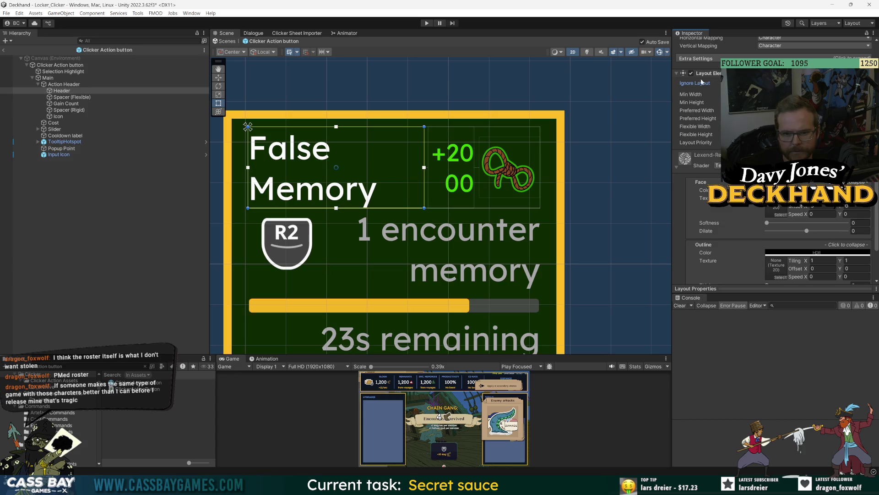
key("ctrl+z")
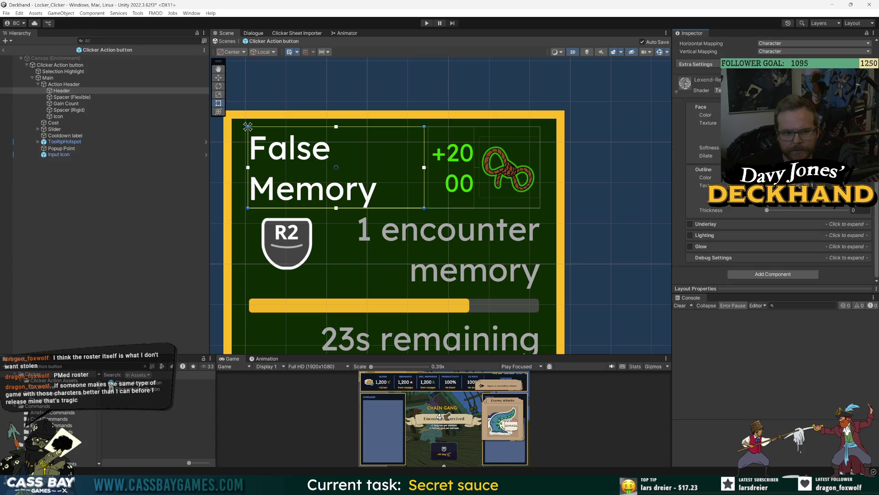
Step: Briefly disable and re-enable Spacer (Flexible), then collapse Gain Count's text settings
left_click(76, 97)
left_click(78, 92)
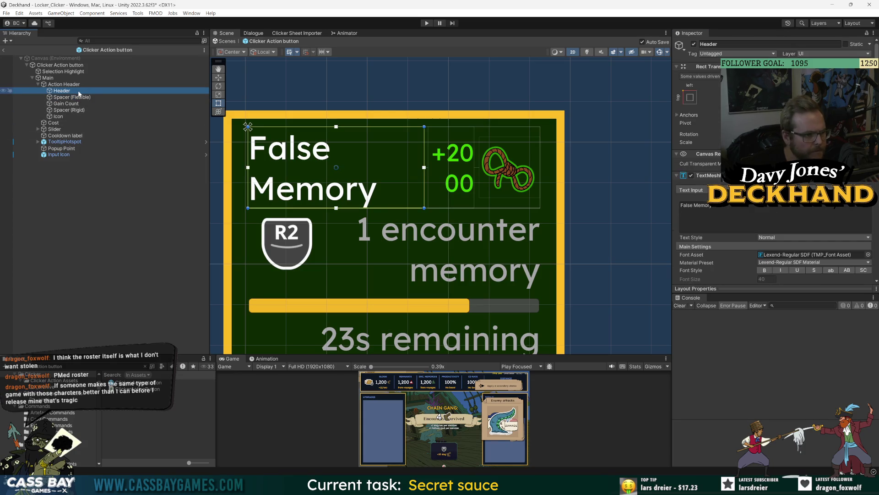
left_click(66, 98)
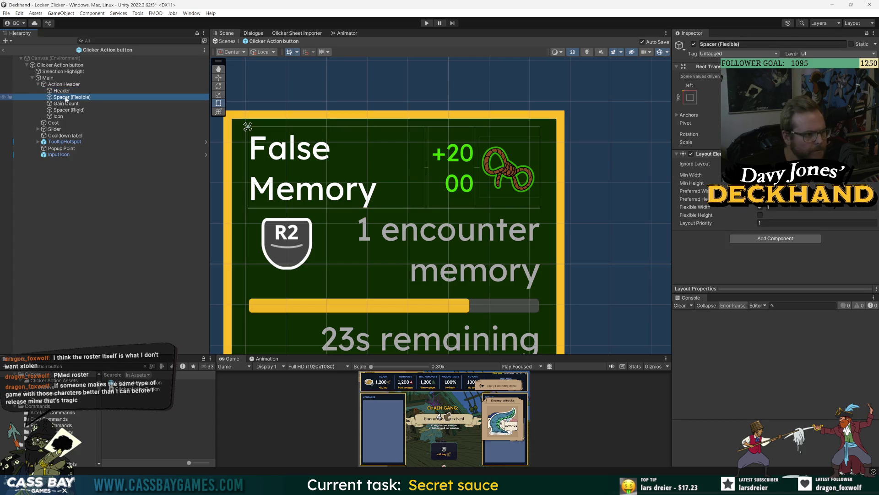
left_click(694, 44)
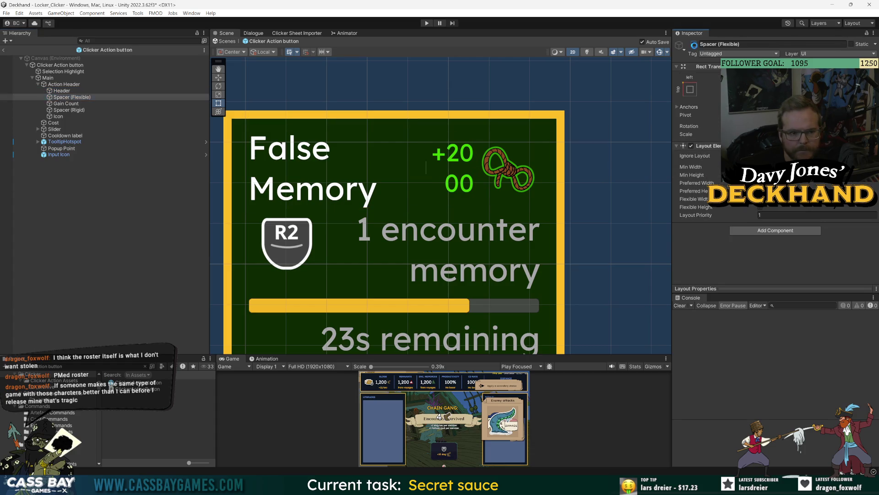
left_click(694, 44)
left_click(66, 103)
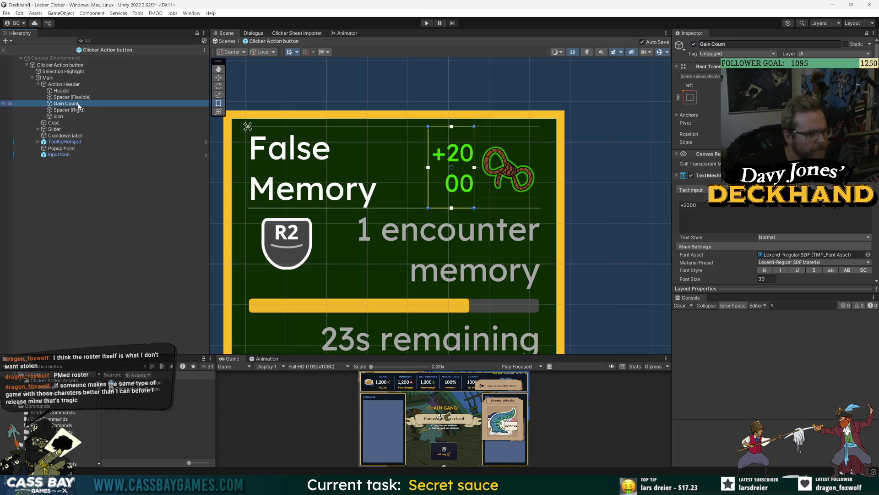
scroll(693, 257, "down", 5)
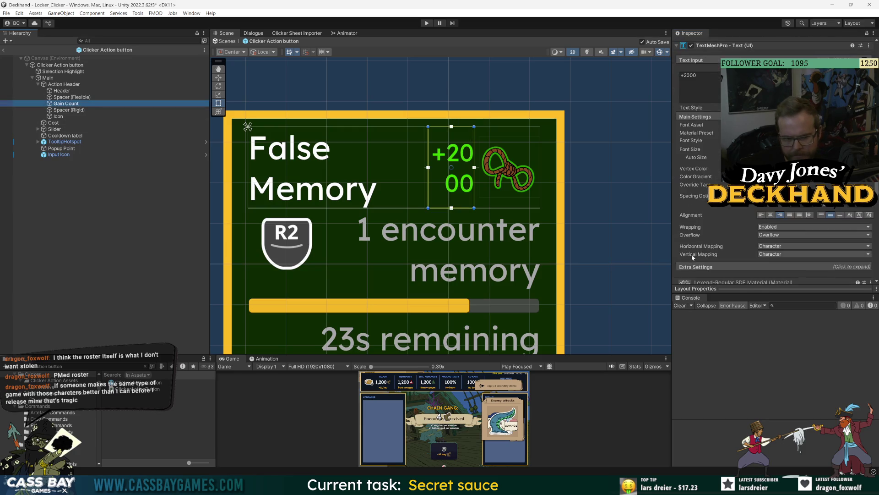
scroll(698, 257, "down", 2)
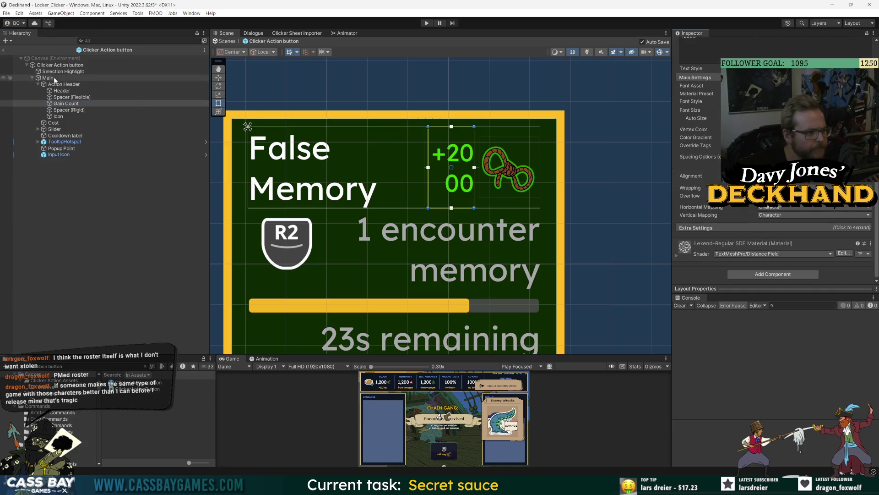
scroll(775, 237, "up", 5)
left_click(677, 136)
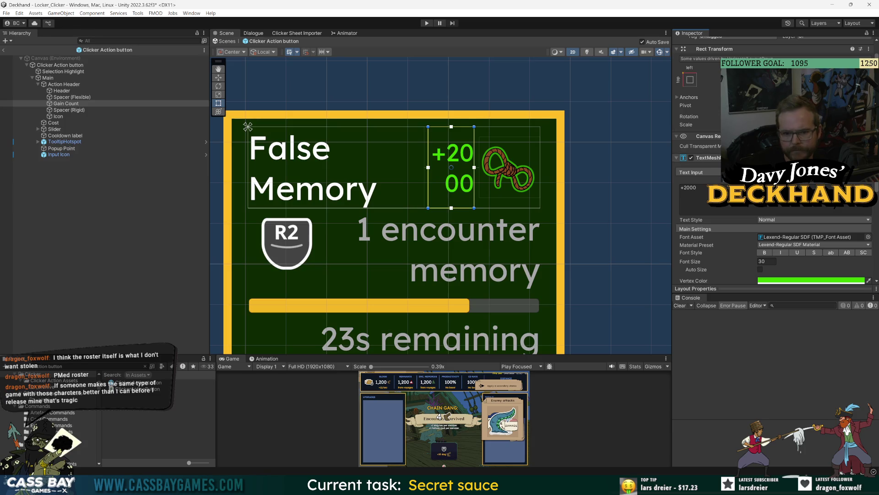
scroll(775, 183, "up", 2)
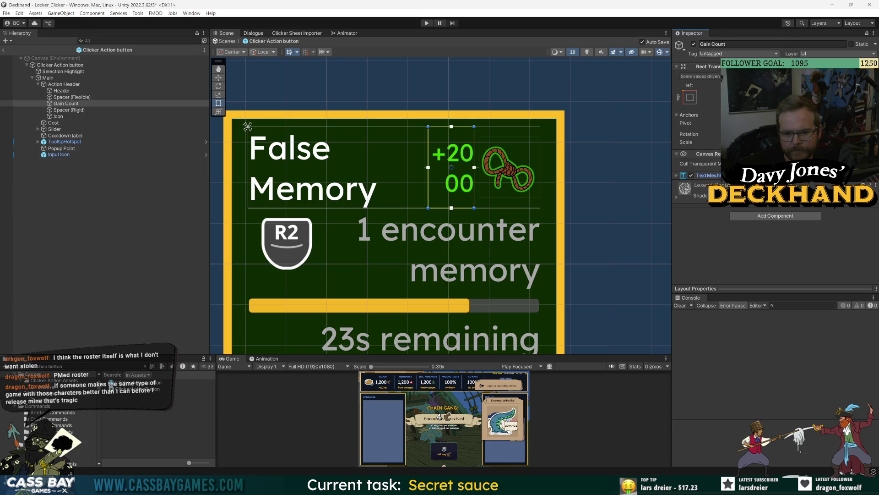
Step: Make the Action Header's children expand to fill width and height
left_click(64, 85)
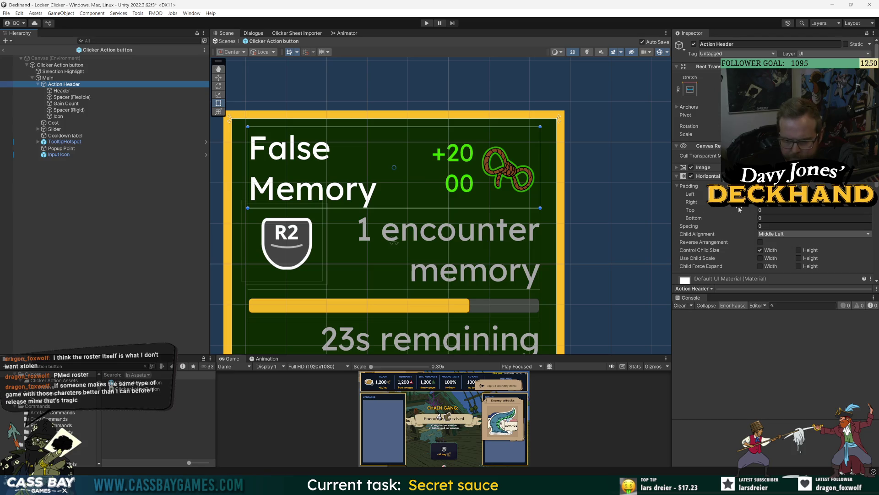
left_click(760, 250)
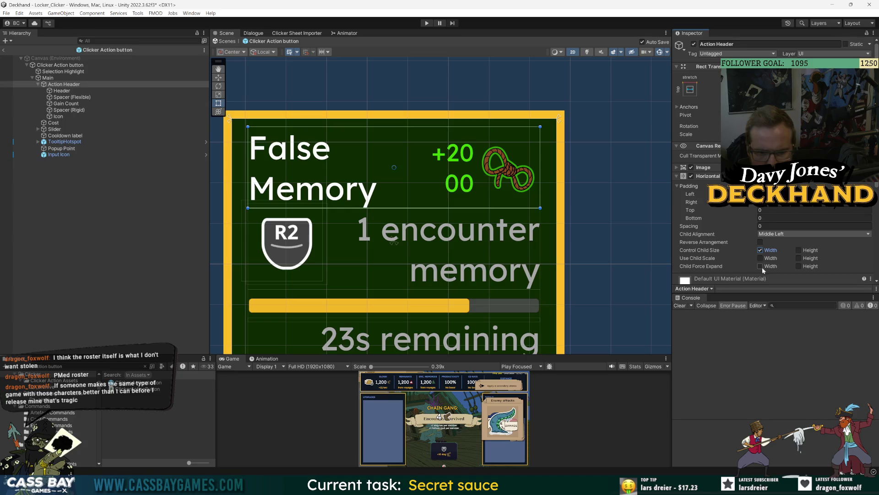
left_click(761, 266)
left_click(799, 266)
scroll(727, 221, "down", 3)
Step: Set Gain Count's Wrapping to Disabled so +2000 stays on one line
left_click(66, 97)
left_click(63, 111)
left_click(62, 116)
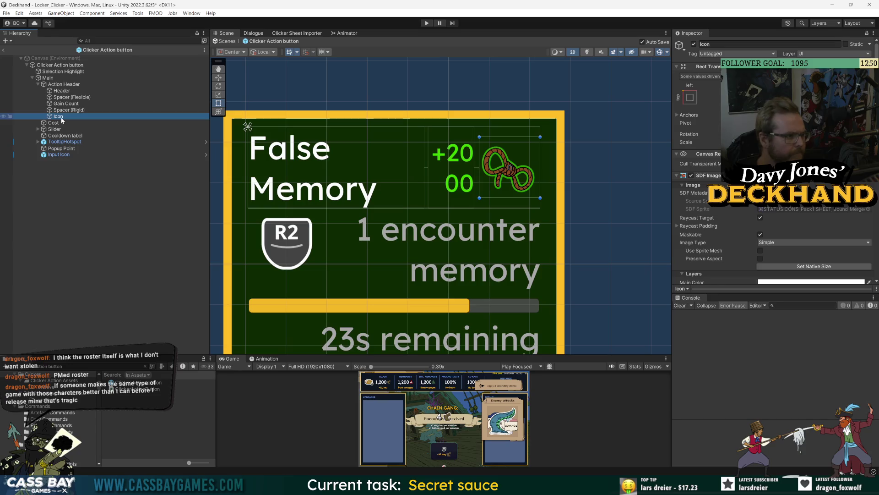
left_click(64, 104)
left_click(66, 97)
left_click(67, 104)
left_click(67, 109)
left_click(65, 105)
left_click(705, 175)
scroll(774, 160, "down", 5)
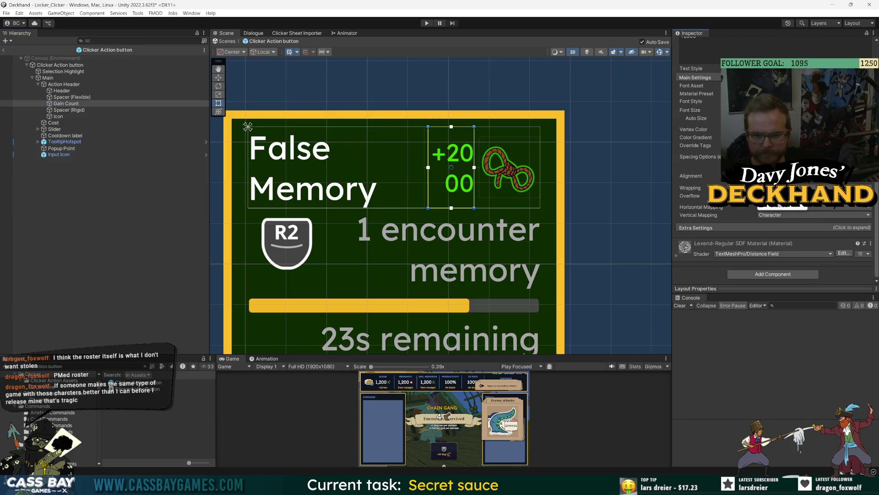
left_click(779, 195)
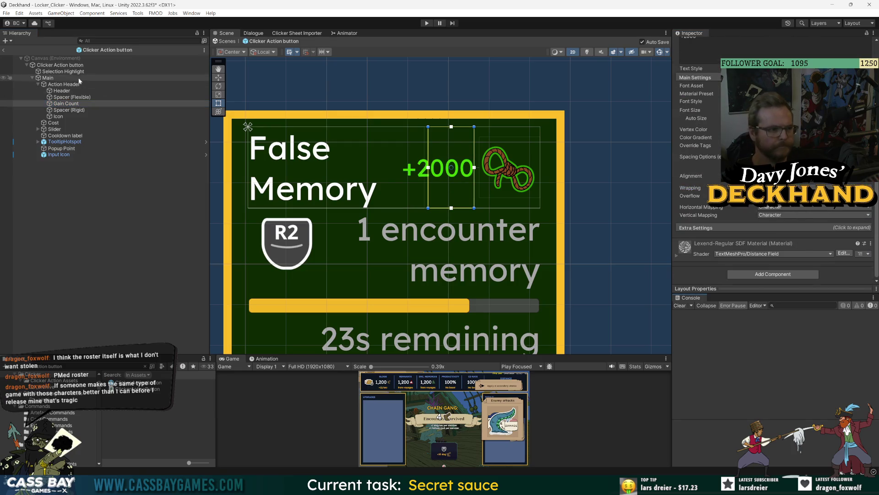
left_click(66, 103)
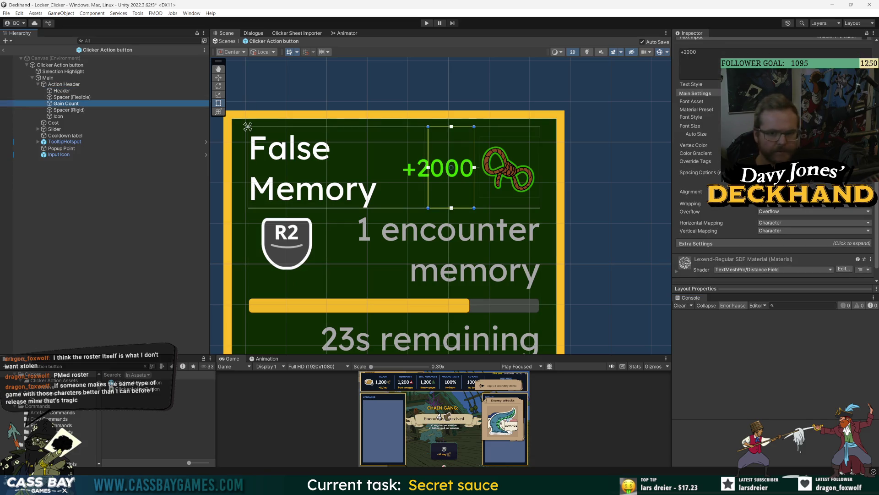
scroll(774, 206, "down", 1)
key("Up")
key("Up")
key("Up")
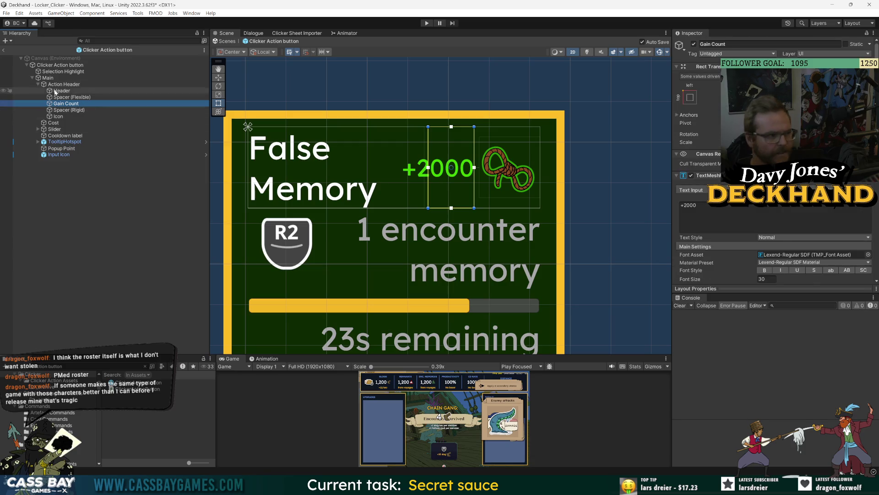
scroll(750, 227, "up", 4)
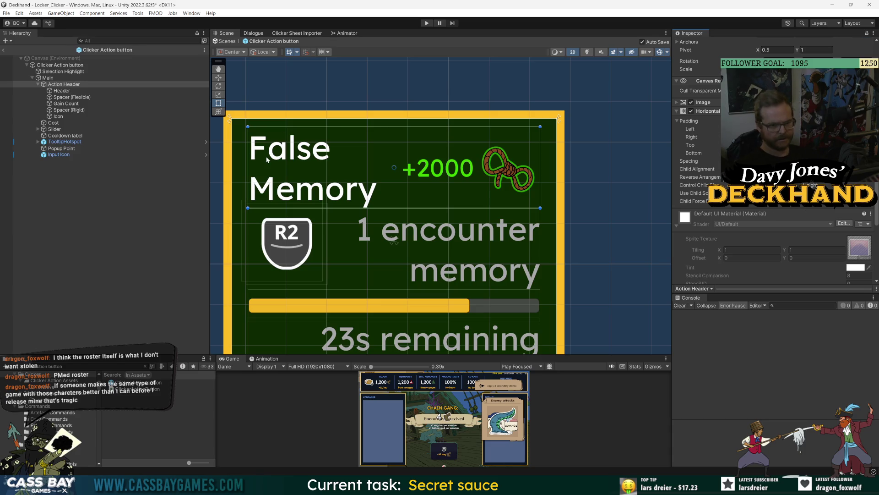
left_click_drag(472, 212, 500, 180)
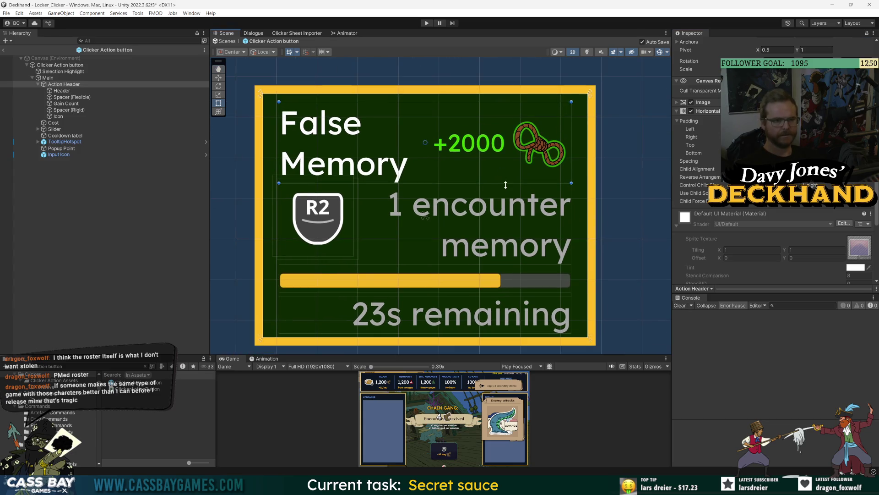
scroll(504, 184, "down", 1)
left_click(534, 149)
scroll(710, 236, "down", 5)
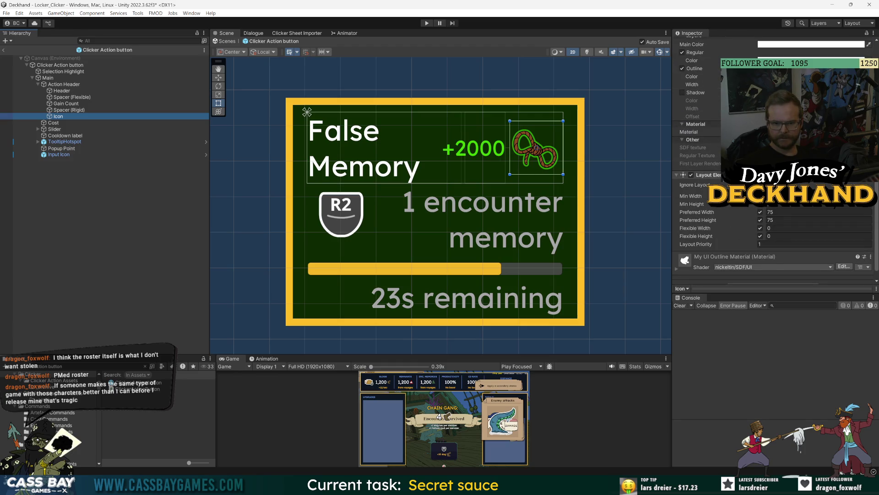
left_click(63, 84)
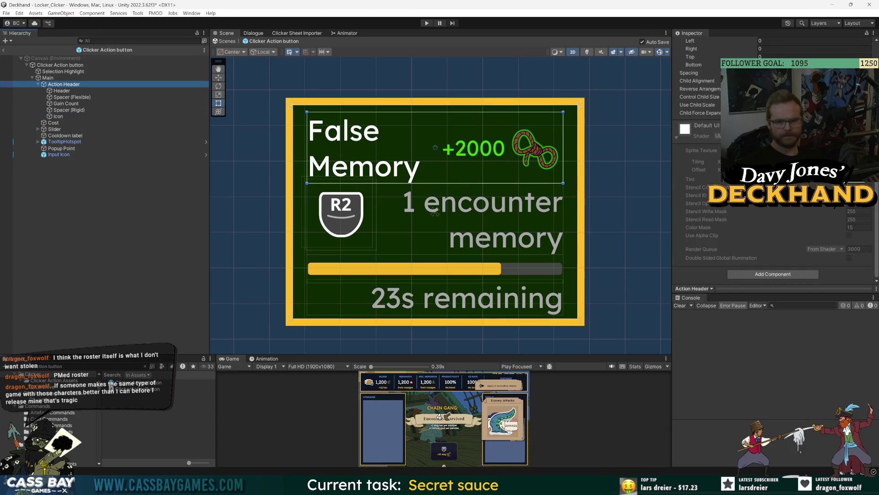
scroll(710, 183, "up", 3)
left_click(806, 189)
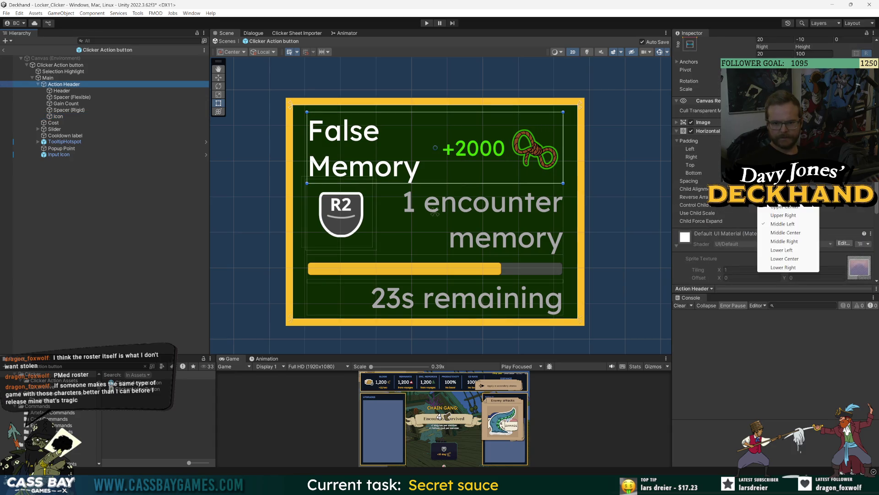
left_click(783, 224)
left_click(806, 189)
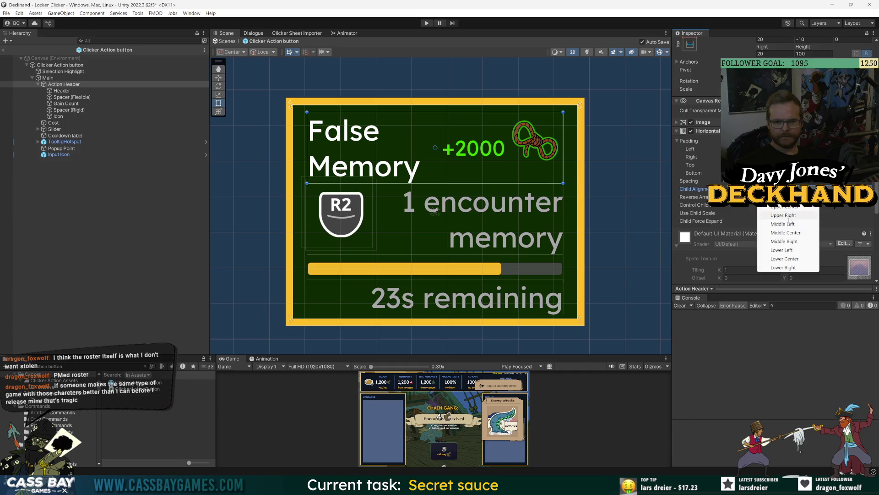
left_click(794, 223)
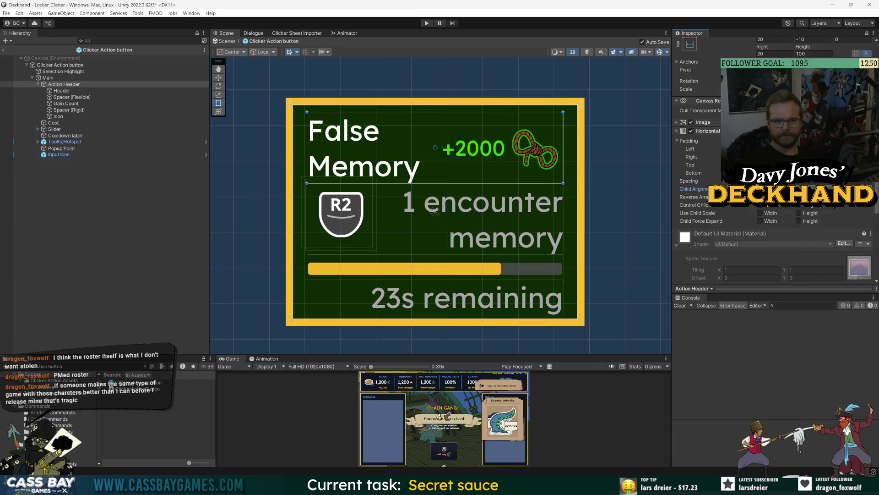
left_click(779, 188)
left_click(794, 233)
left_click(787, 189)
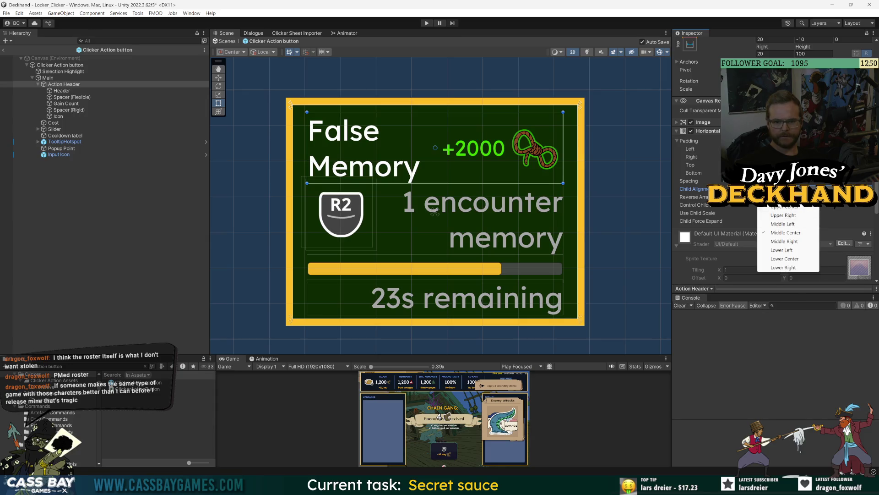
left_click(801, 216)
left_click(787, 188)
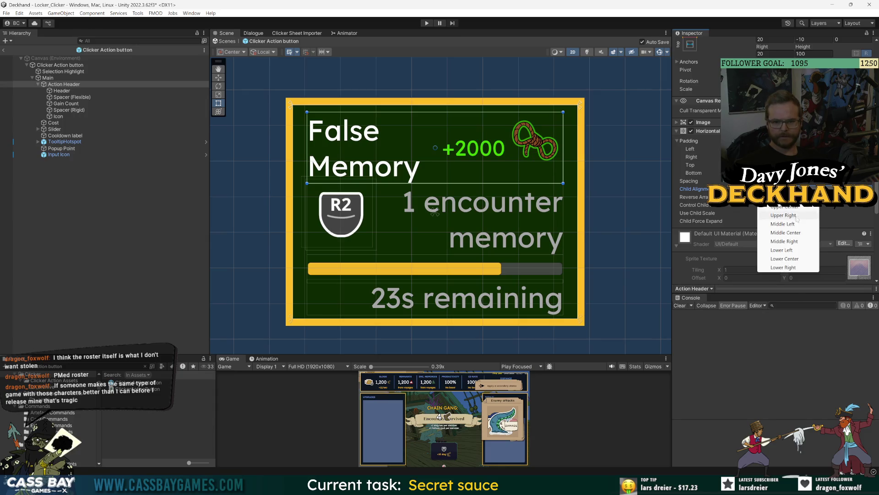
left_click(796, 238)
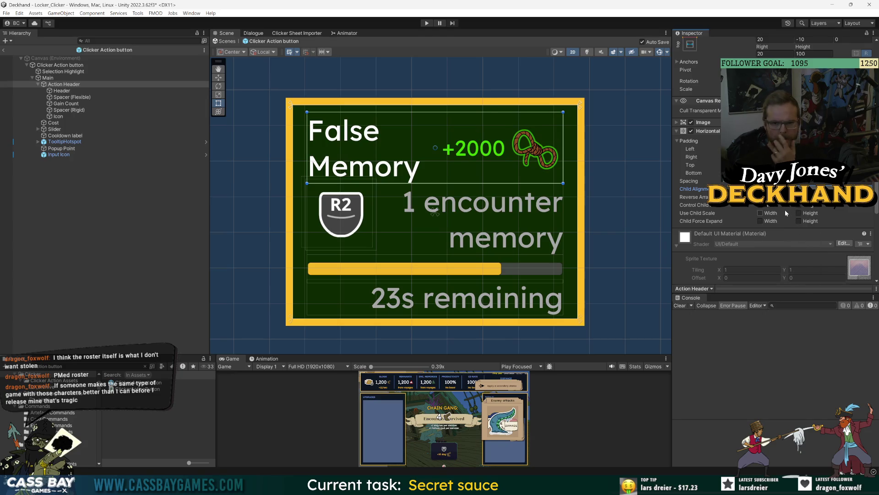
mouse_move(700, 183)
left_mouse_down()
mouse_move(609, 182)
mouse_move(633, 184)
left_mouse_up()
scroll(778, 138, "up", 1)
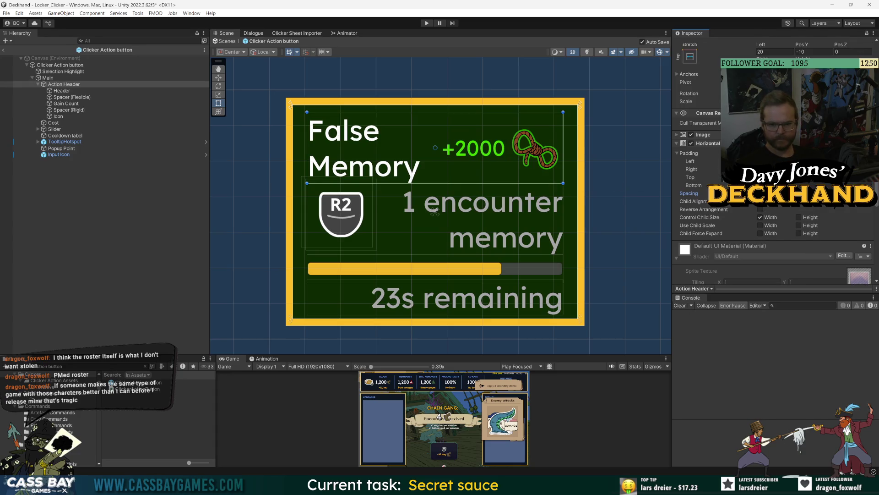
left_click(78, 92)
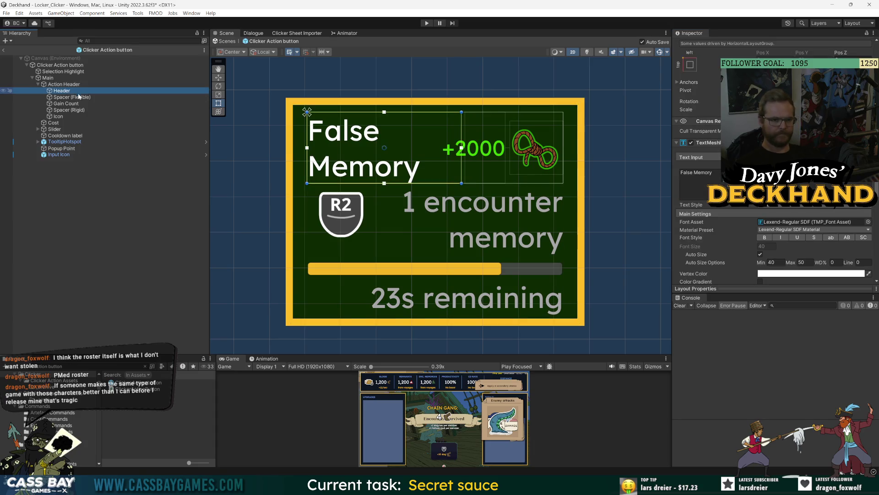
scroll(717, 170, "up", 3)
left_click(715, 211)
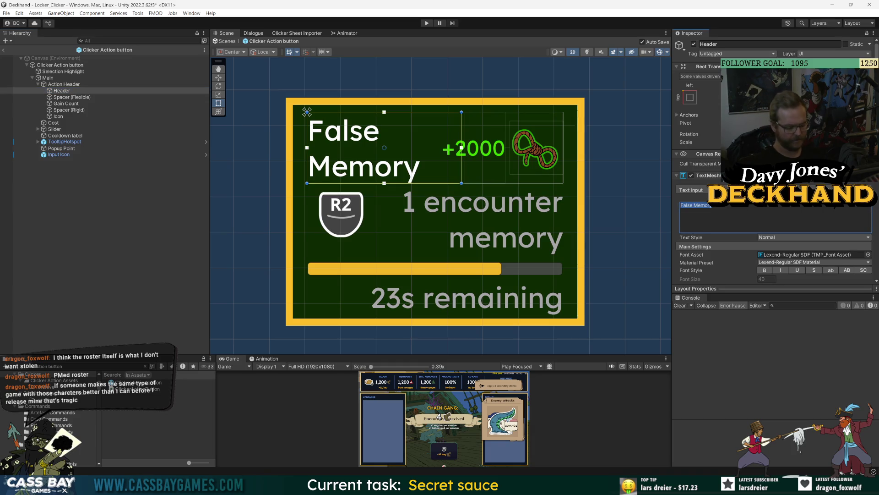
type("Pull")
key("ctrl+s")
type("Fracture")
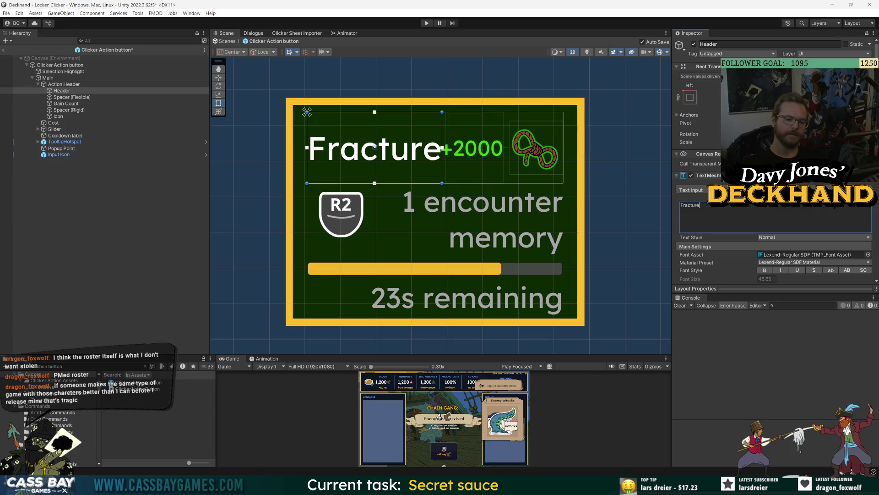
left_click(68, 97)
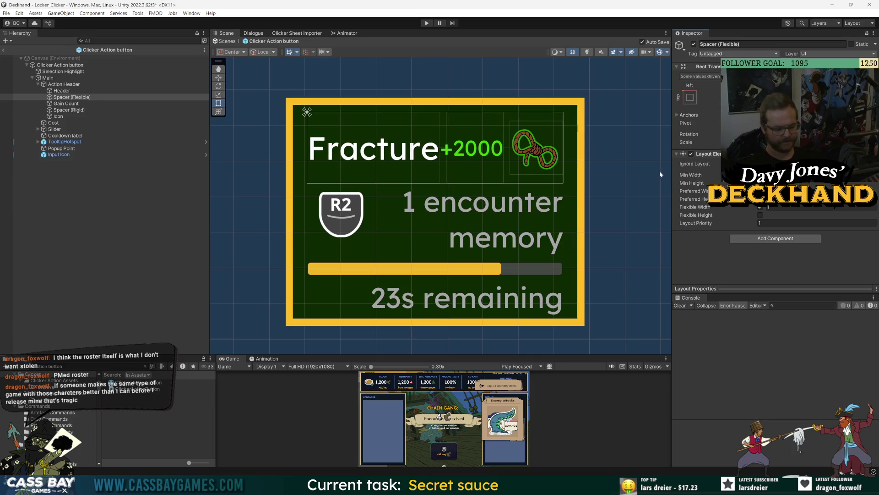
left_click(371, 149)
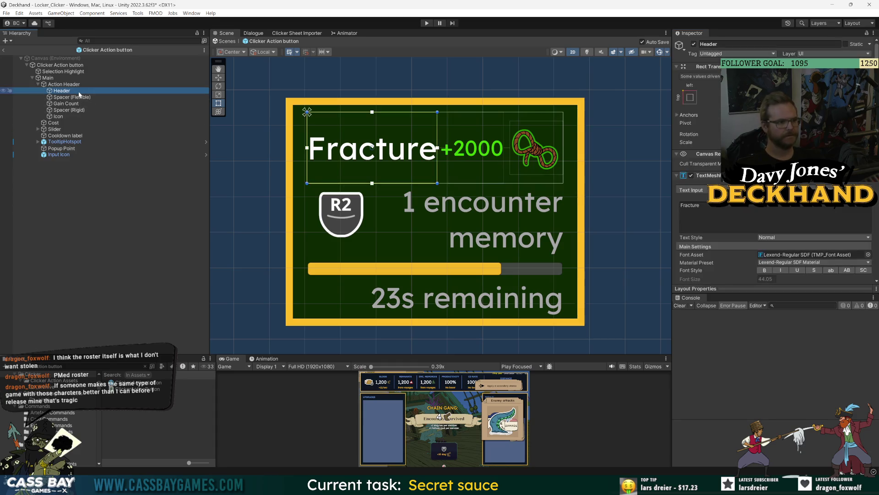
type("Pull")
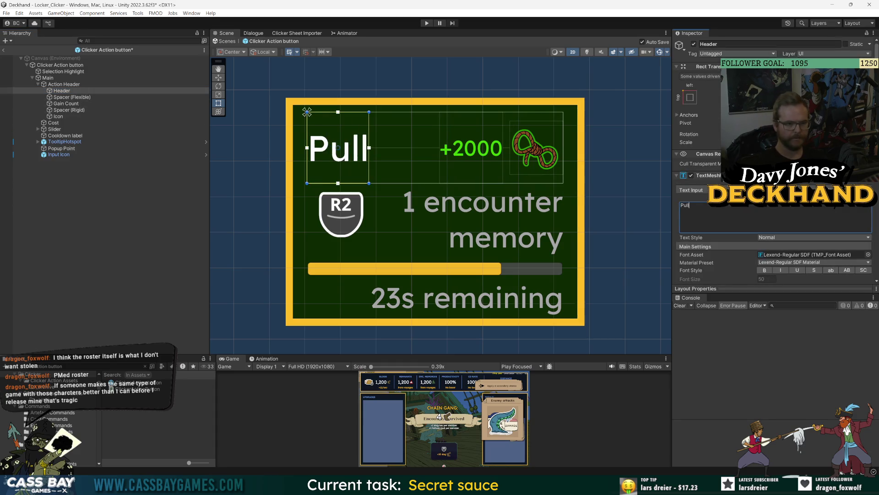
type("False Men")
key("BackSpace")
type("motr")
key("BackSpace")
key("BackSpace")
type("ry")
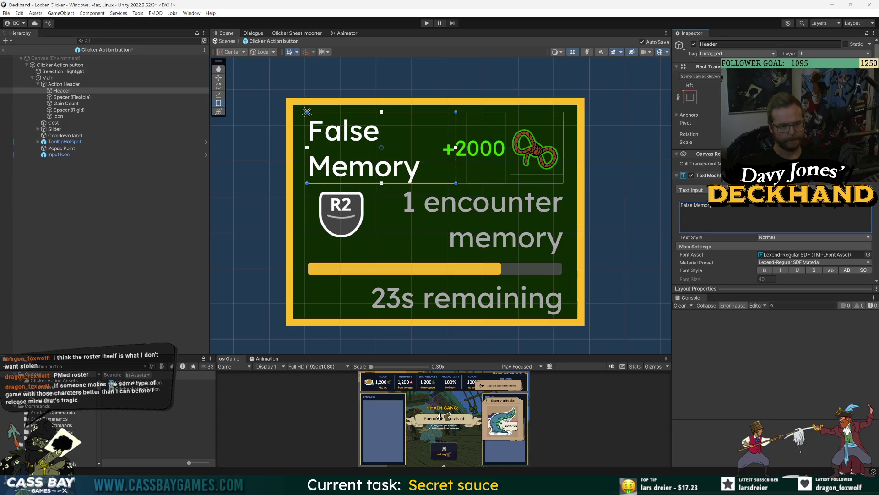
Step: Edit the Gain Count text to +20000, then select the Clicker Action button root
left_click(66, 103)
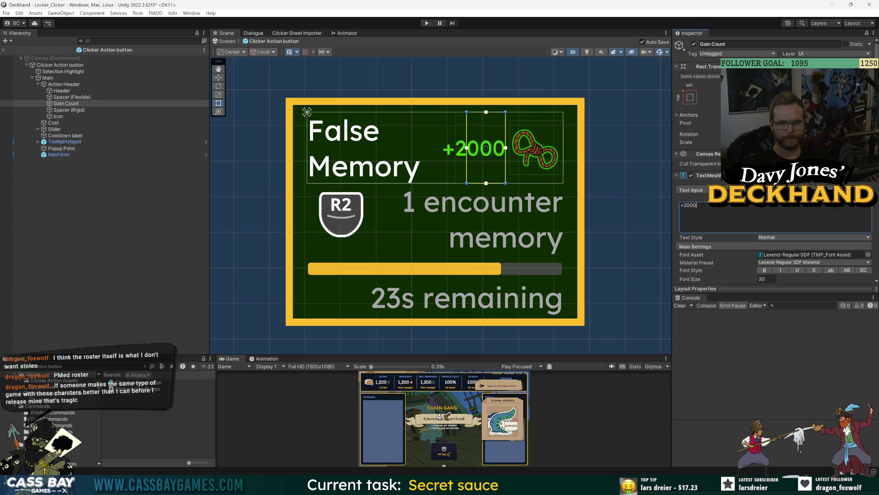
type("0000")
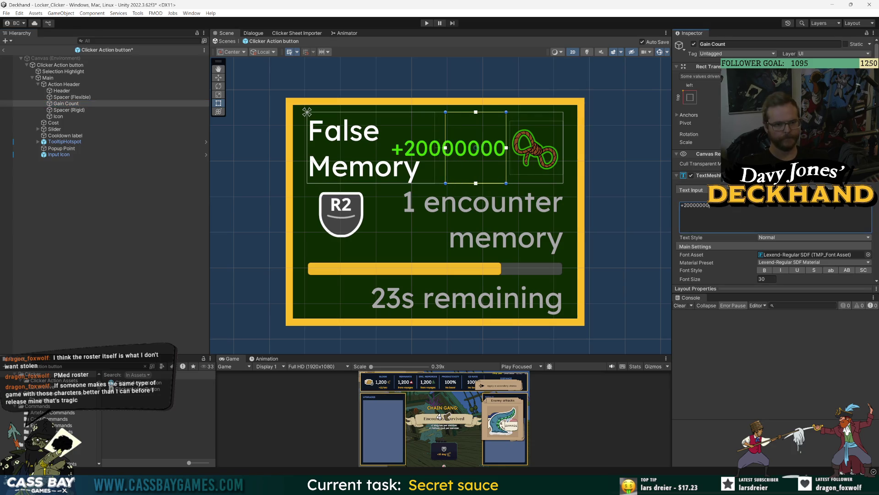
key("BackSpace")
key("BackSpace")
key("BackSpace")
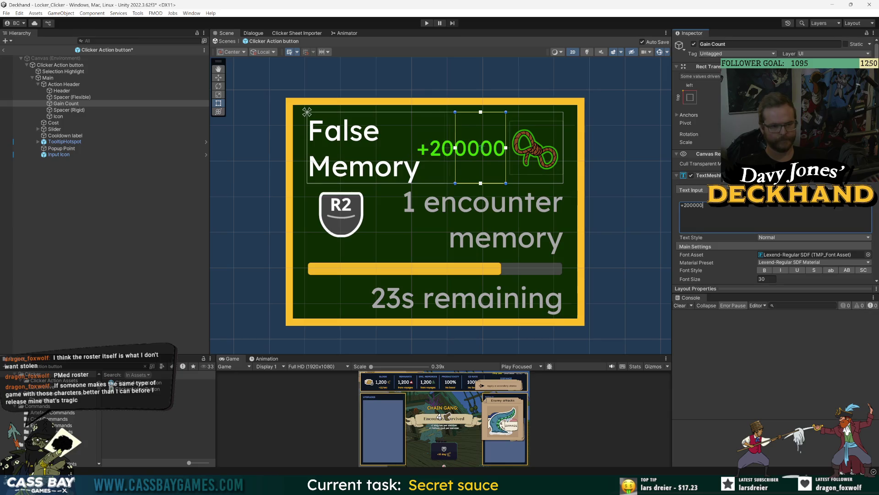
left_click(751, 386)
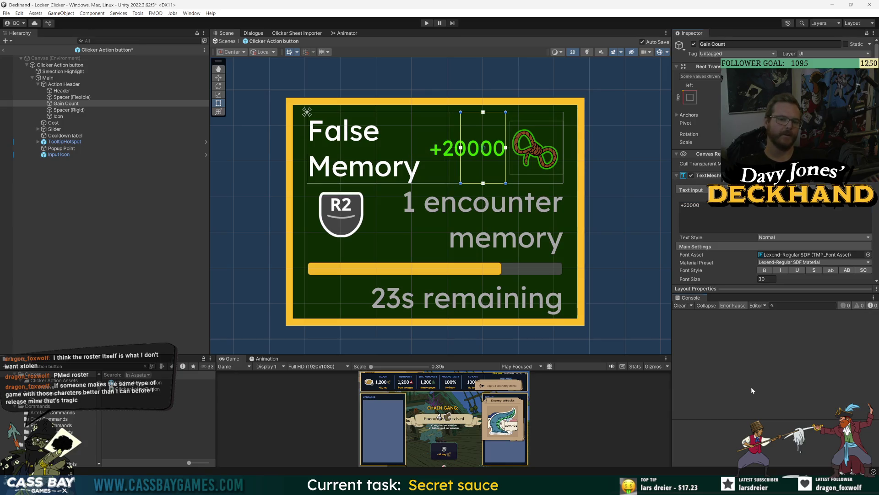
scroll(722, 252, "down", 5)
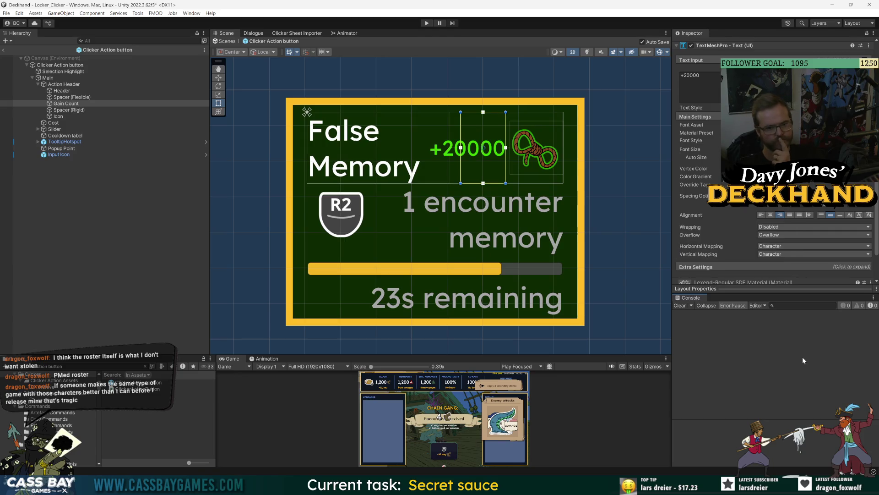
scroll(702, 219, "down", 2)
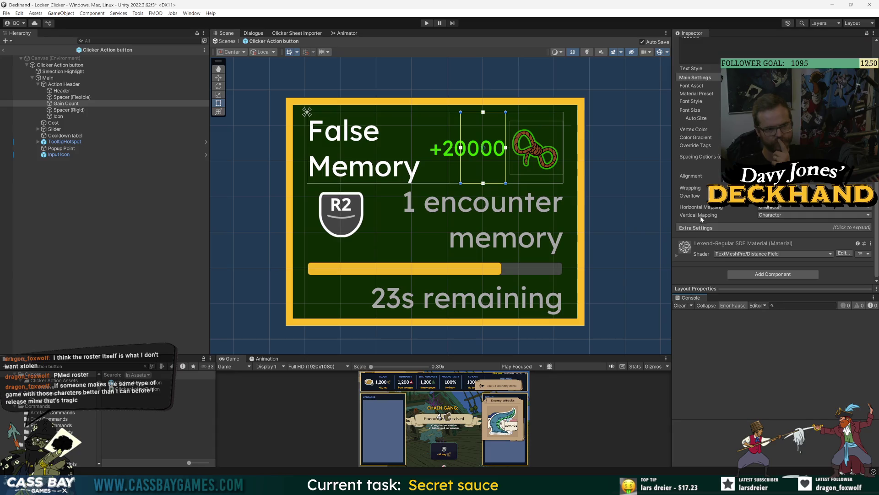
left_click(60, 65)
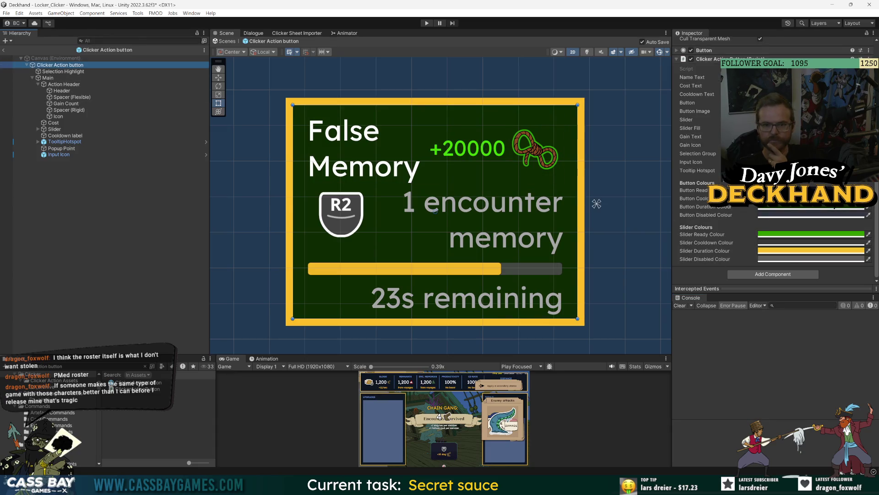
Step: Enter Play mode and alternate Recruit and Fracture, moving the Chain Gang between 21 and 22
left_click(426, 24)
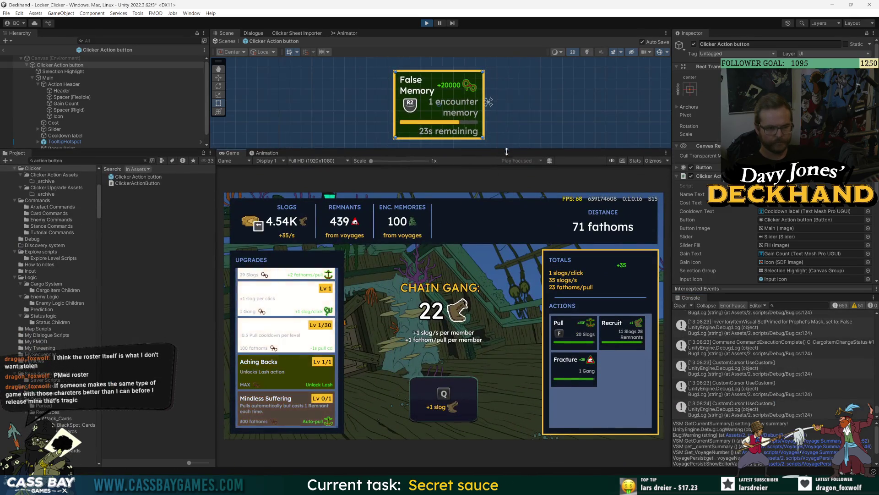
left_click(573, 373)
left_click(622, 328)
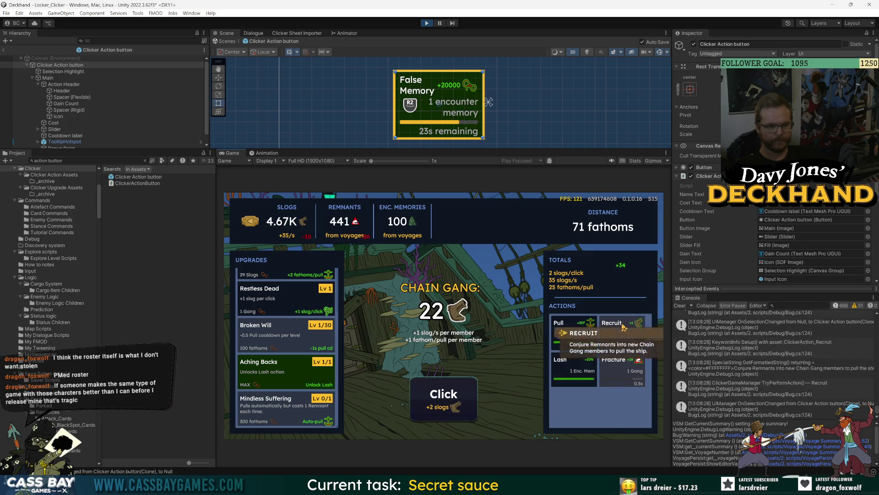
left_click(621, 380)
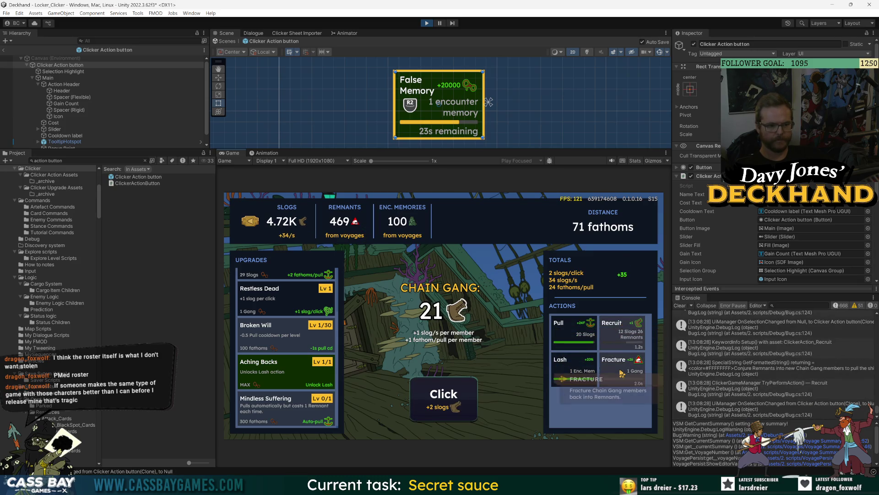
left_click(623, 338)
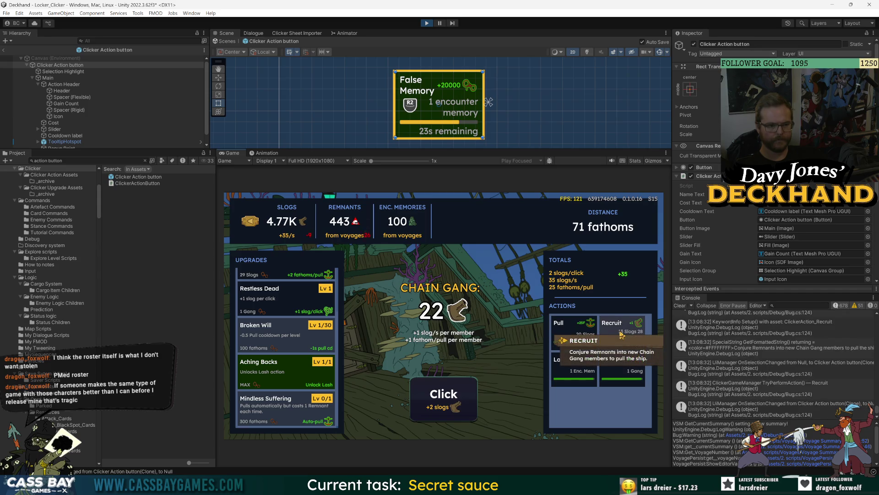
left_click(616, 375)
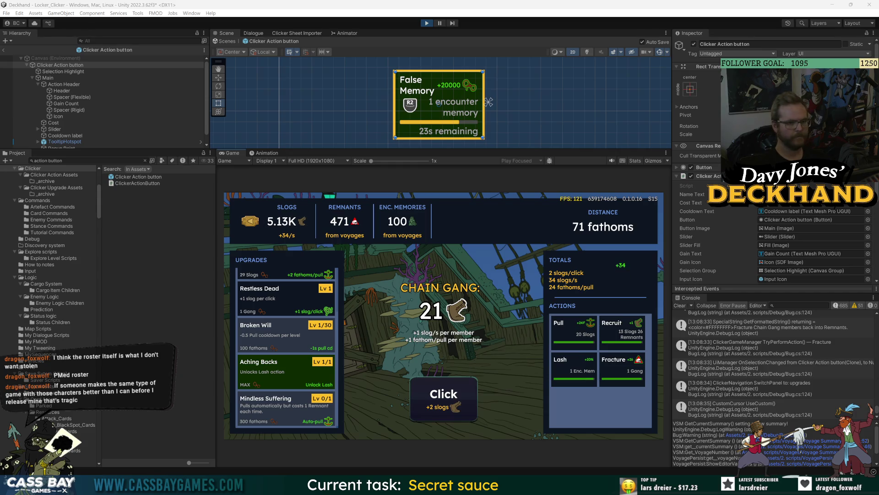
left_click(621, 331)
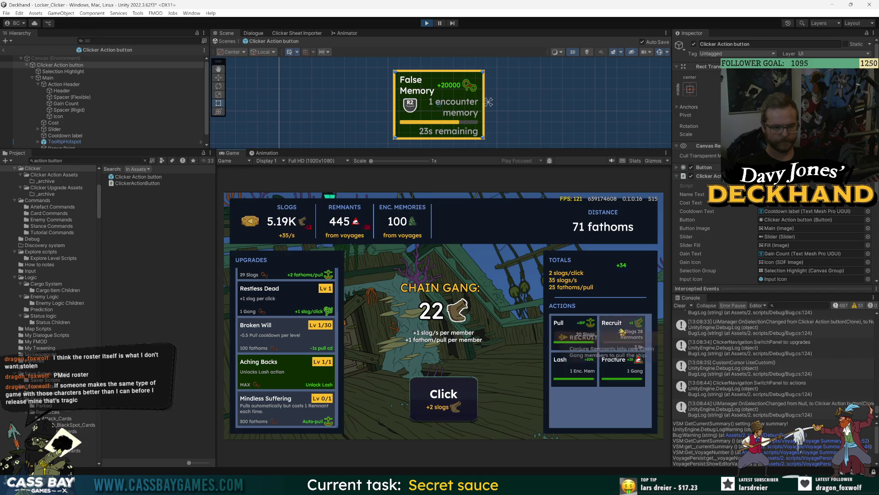
left_click(621, 374)
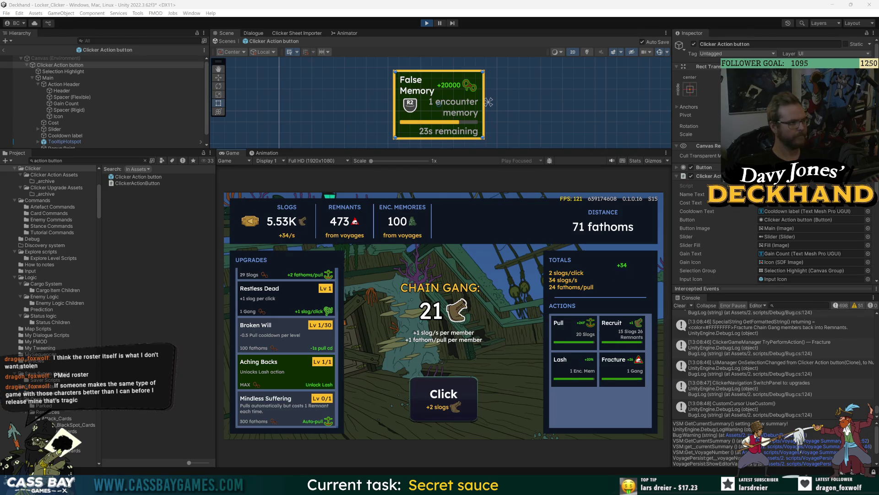
left_click(621, 335)
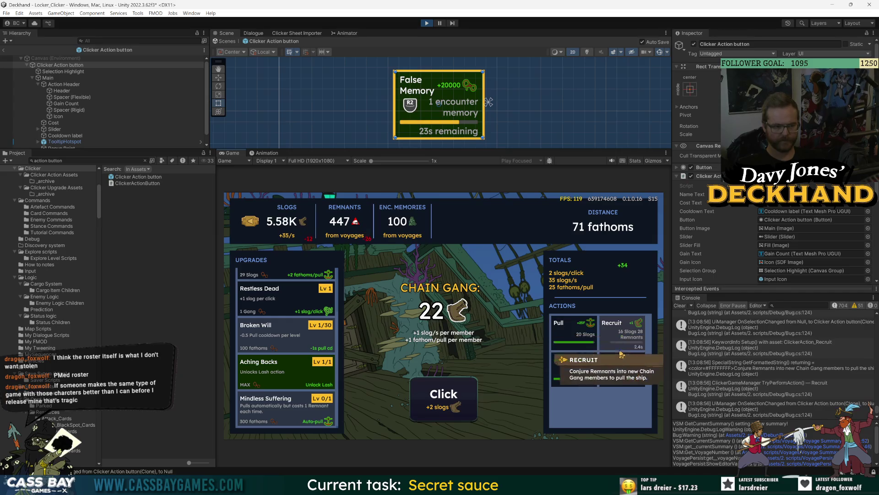
left_click(621, 355)
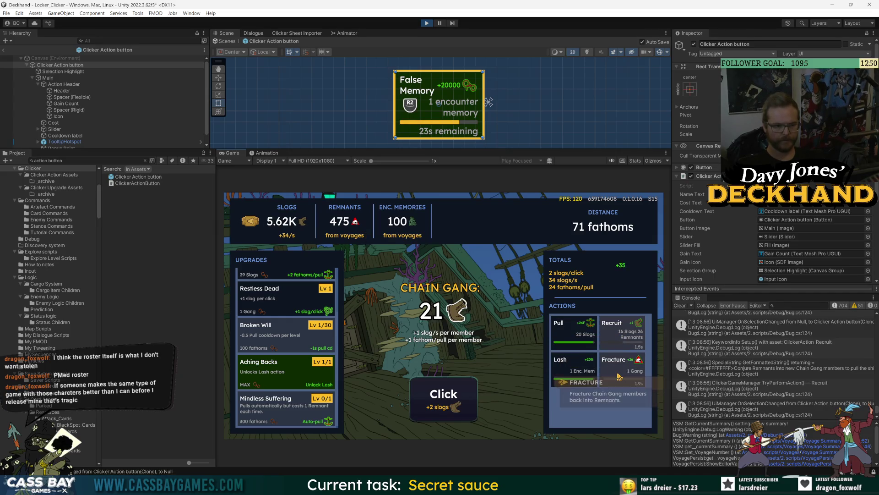
left_click(616, 342)
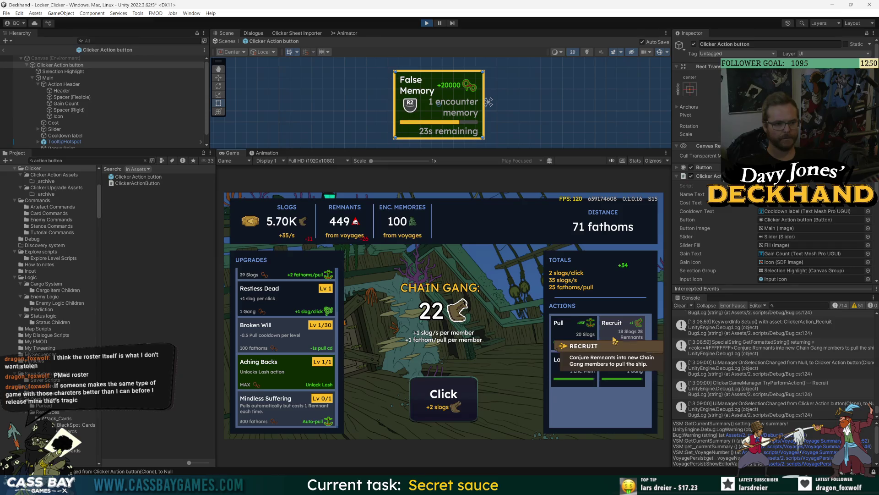
left_click(621, 362)
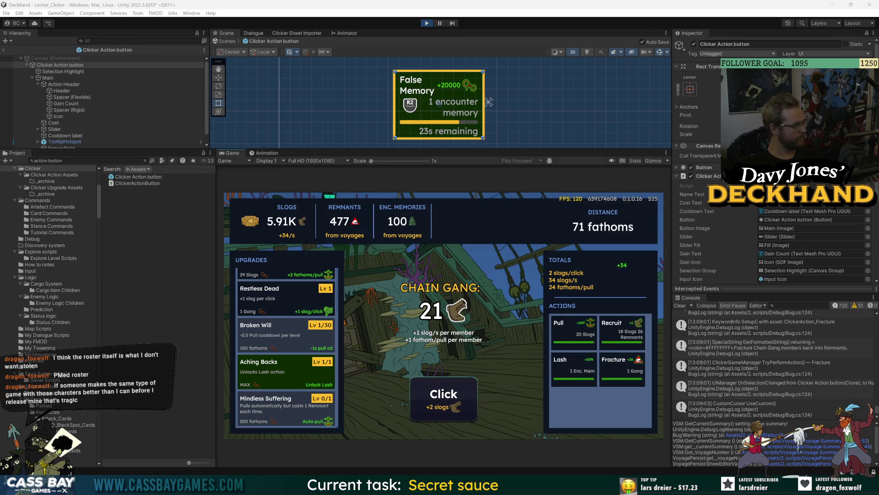
key("F12")
Step: Record the Game view while alternating Fracture and Recruit three times each
mouse_move(350, 190)
left_mouse_down()
mouse_move(380, 177)
mouse_move(381, 186)
left_mouse_up()
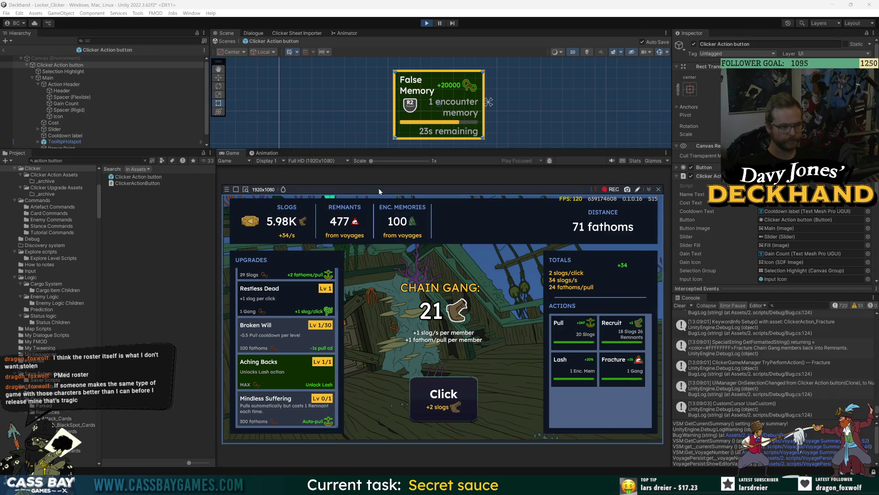
left_click(613, 186)
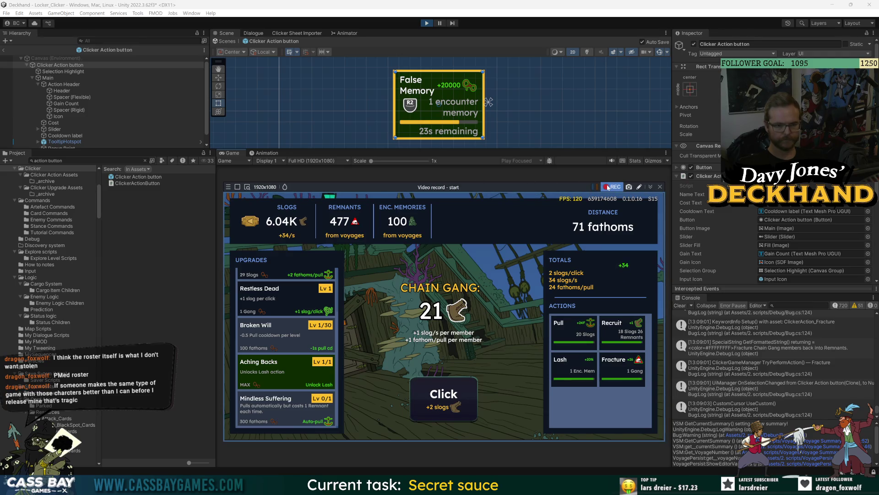
left_click(618, 371)
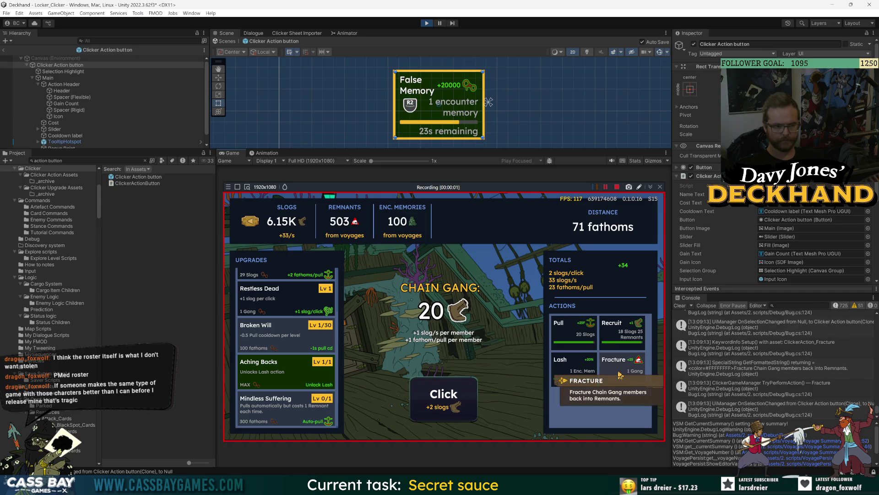
left_click(618, 337)
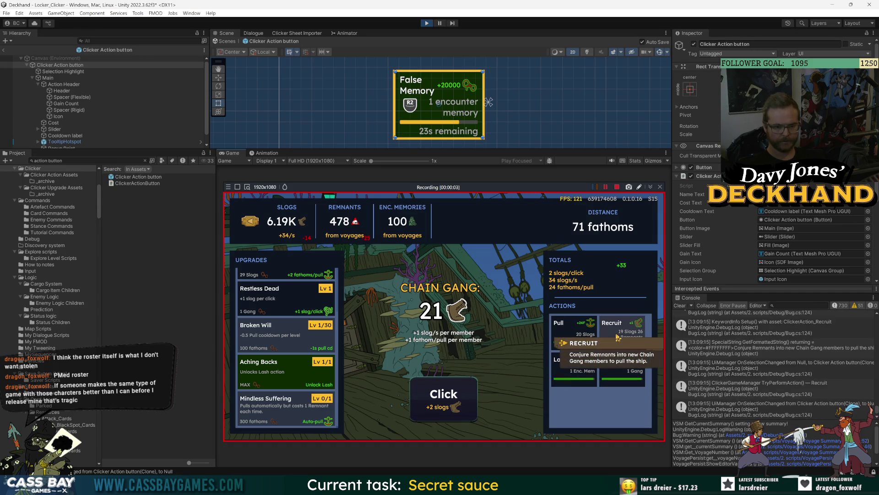
left_click(619, 375)
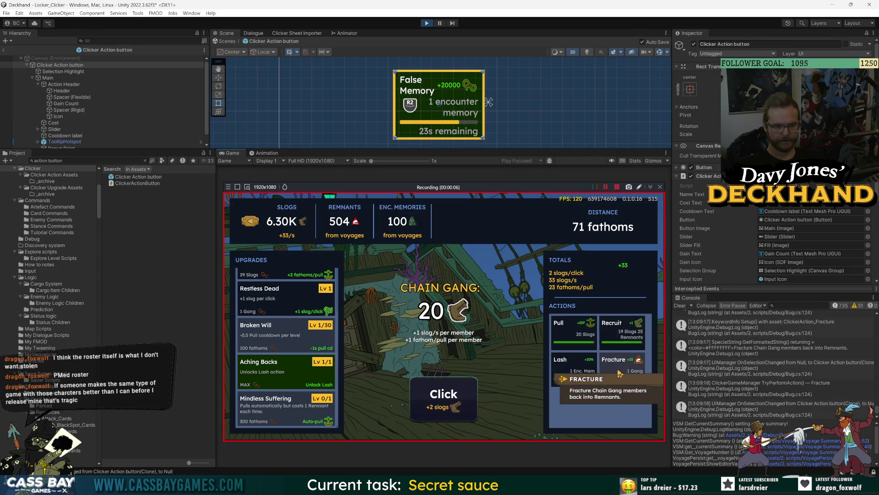
left_click(613, 333)
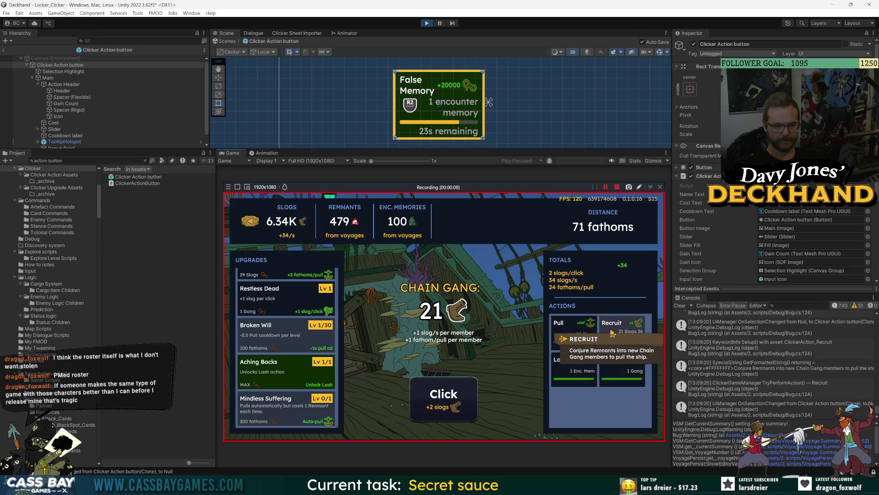
left_click(614, 372)
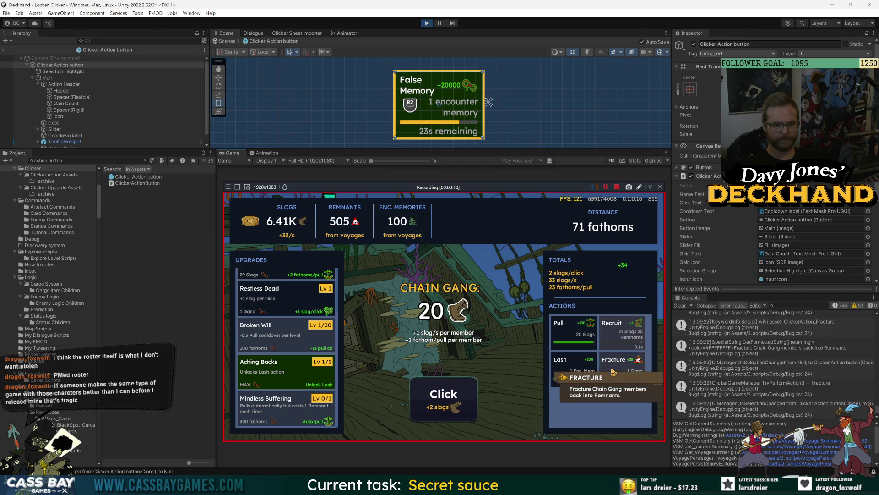
left_click(618, 338)
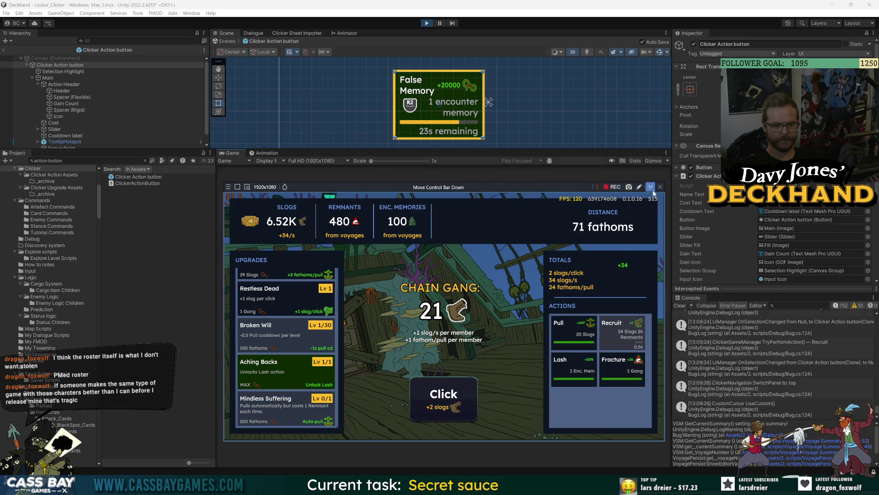
key("super+e")
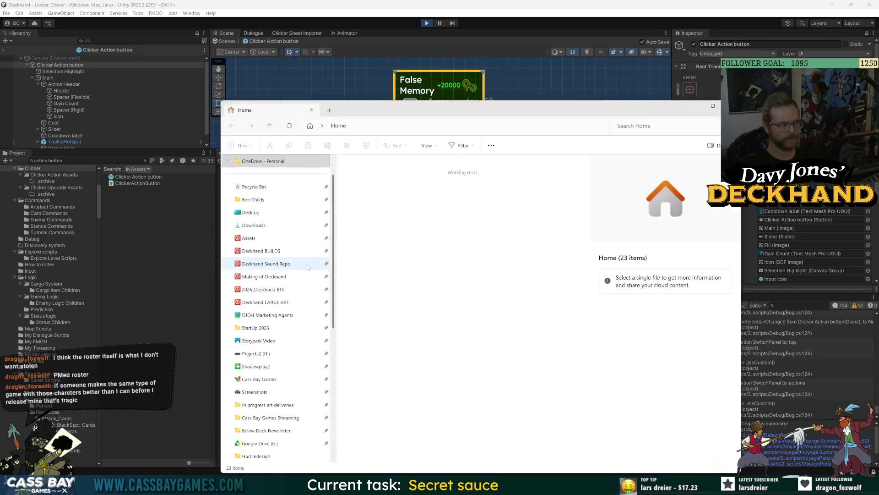
Step: Browse to Shadowplay2 > Bandicam and play the newest 14-second bandicam MP4
left_click(256, 367)
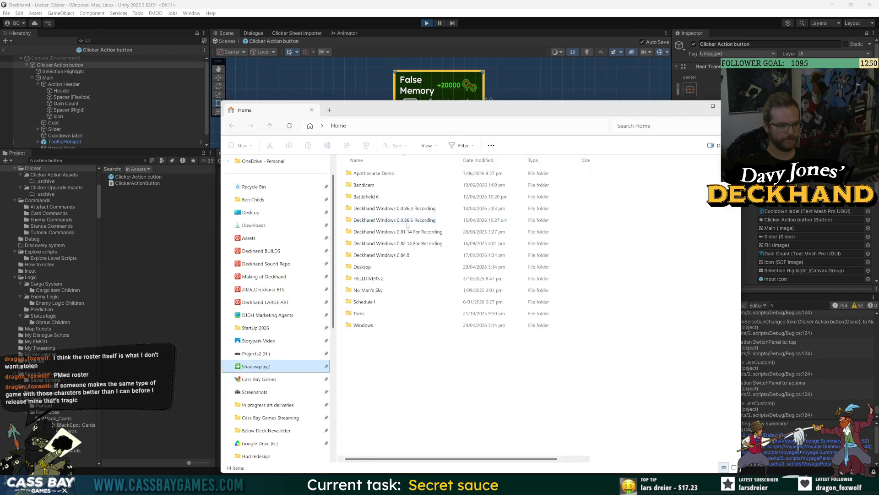
double_click(371, 188)
scroll(460, 366, "down", 5)
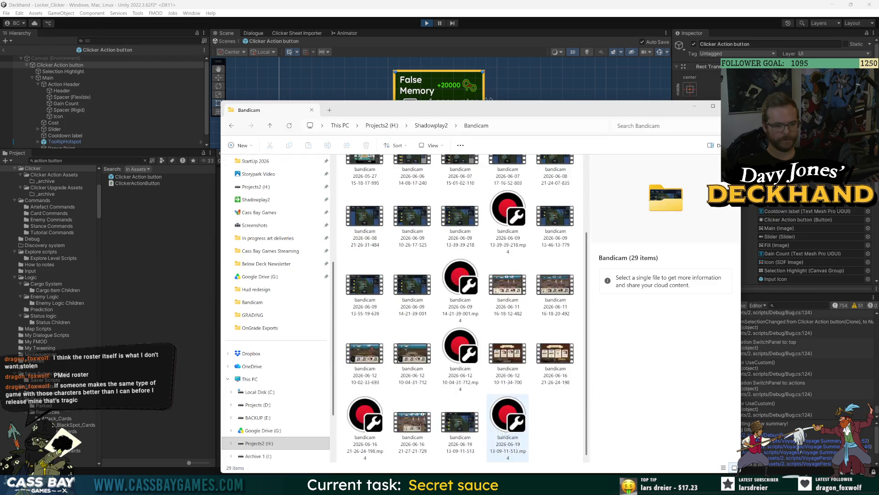
left_click(460, 427)
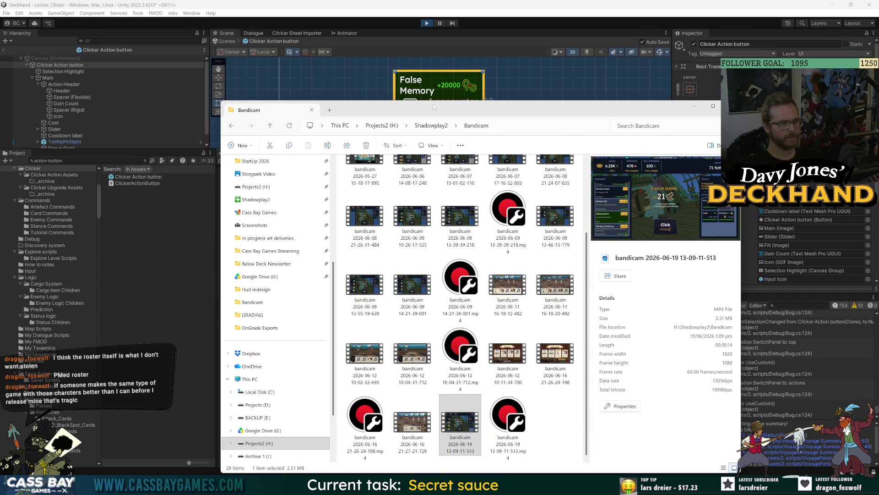
left_click_drag(566, 117, 420, 73)
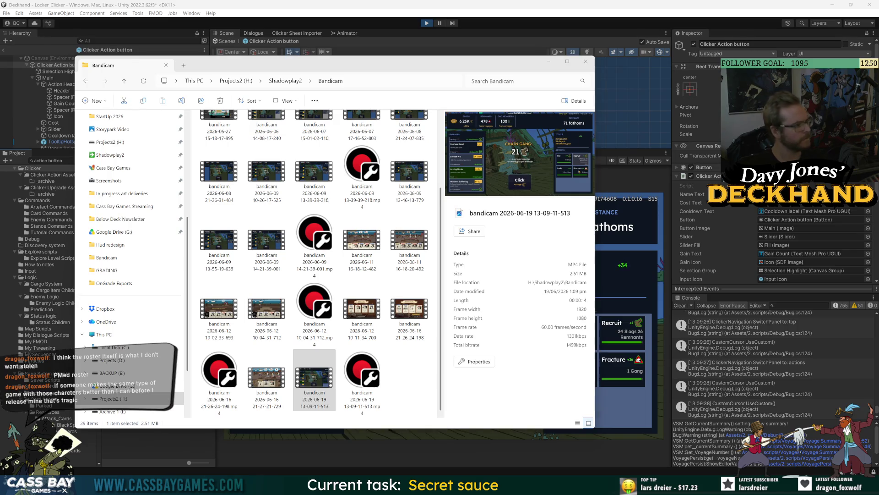
left_click(315, 383)
double_click(315, 383)
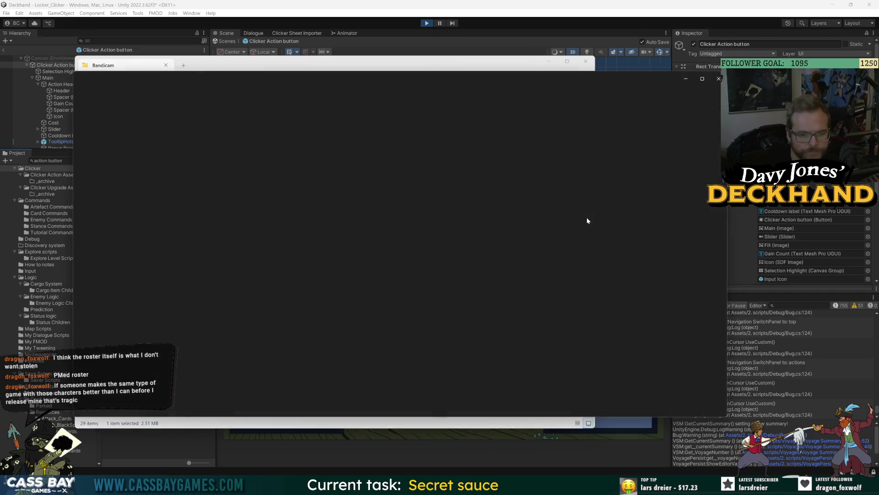